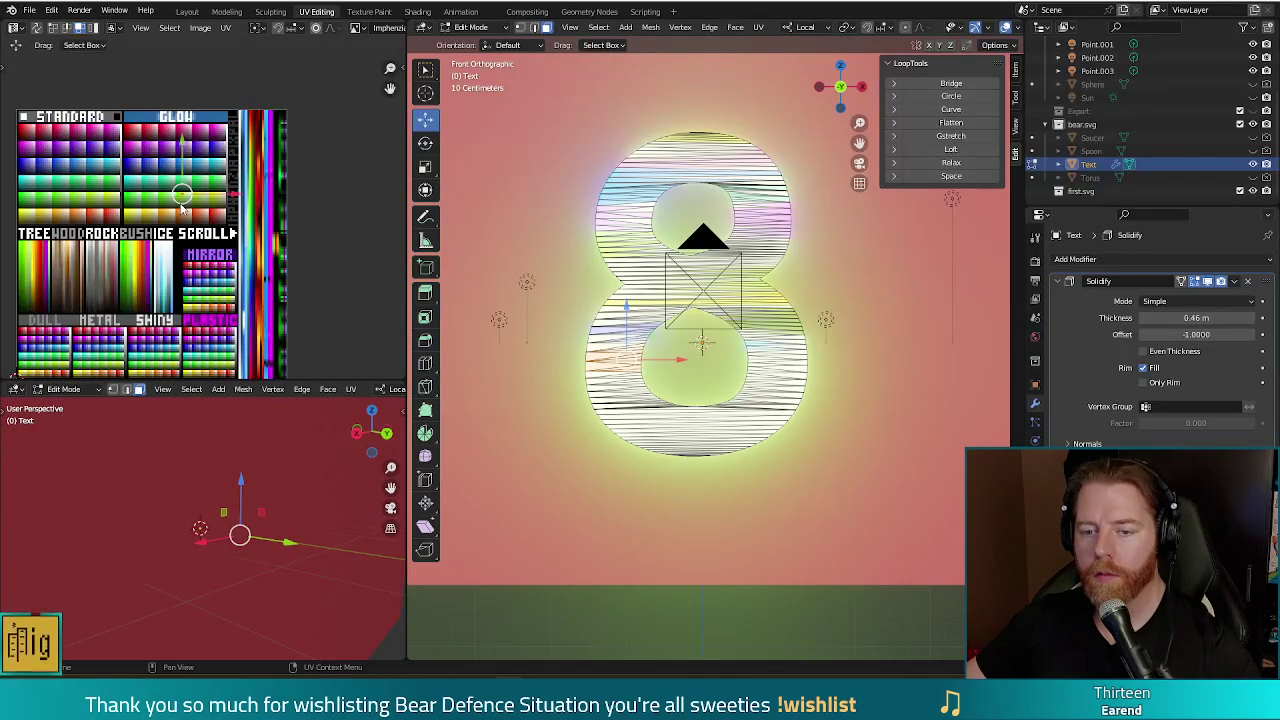
- Shift two groups of the 8's UVs to new colours on the rainbow palette
key(g)
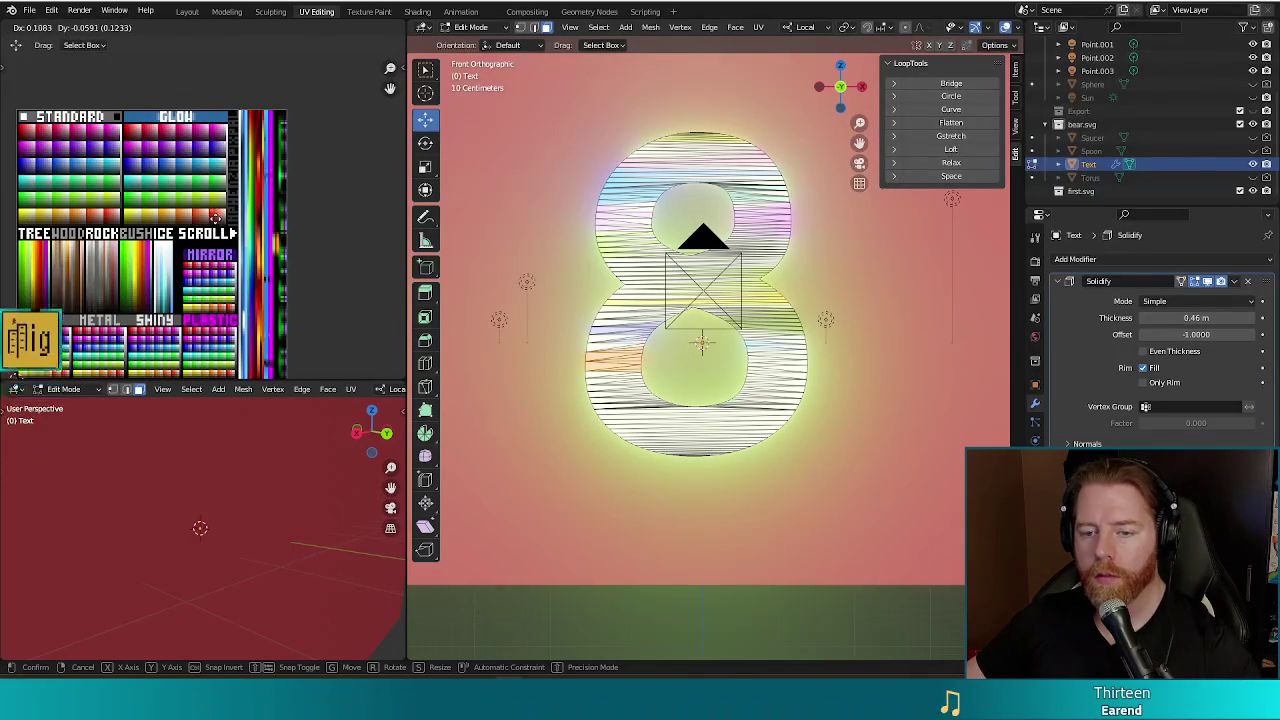
click(216, 217)
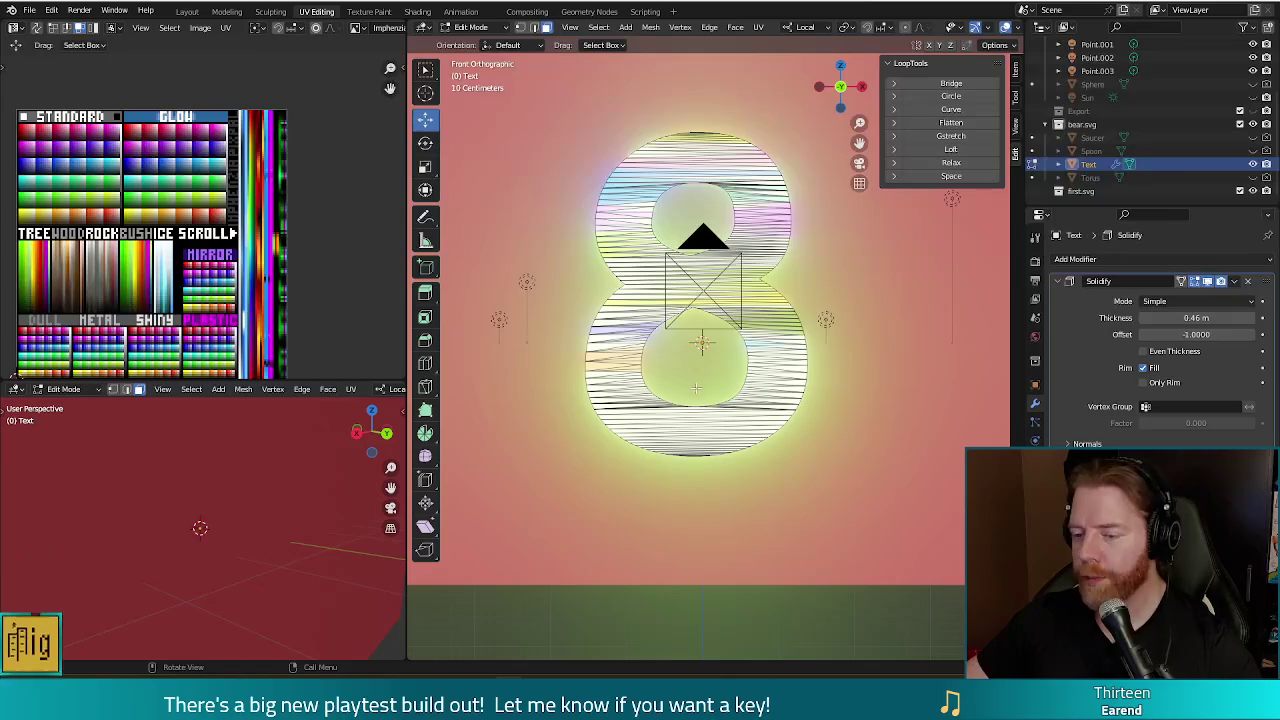
key(c)
click(738, 362)
key(Escape)
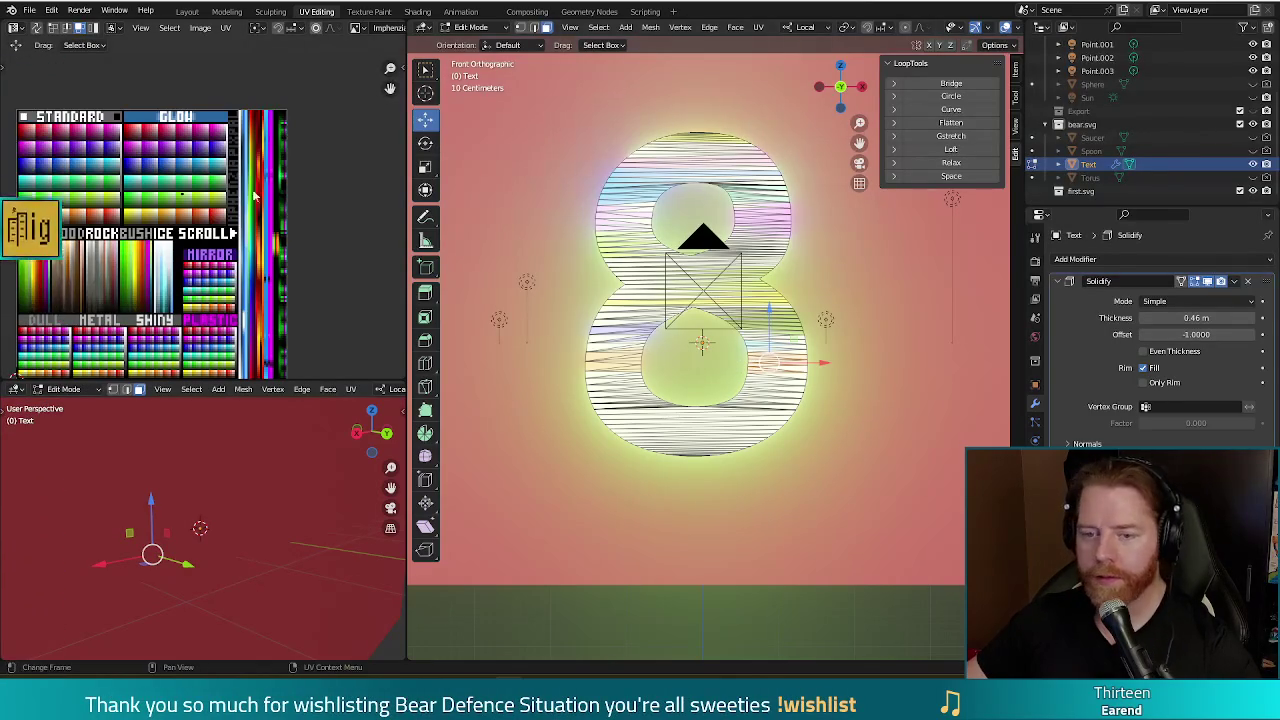
key(g)
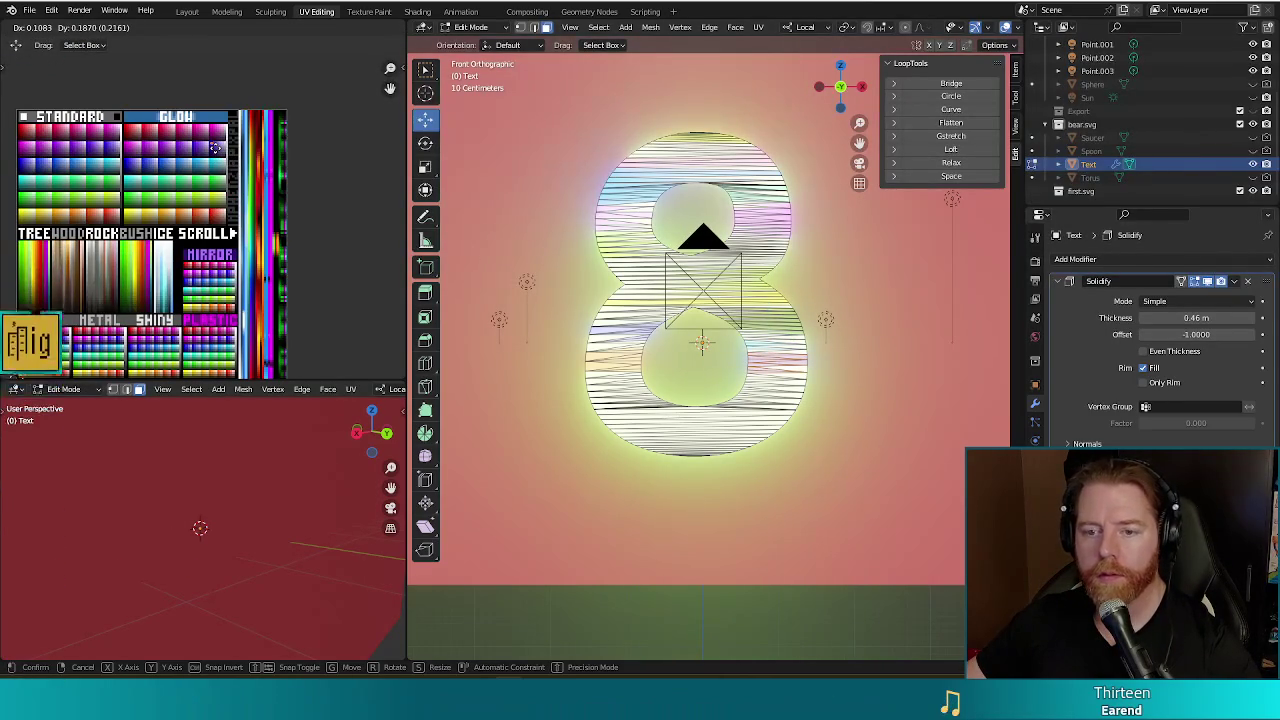
click(213, 145)
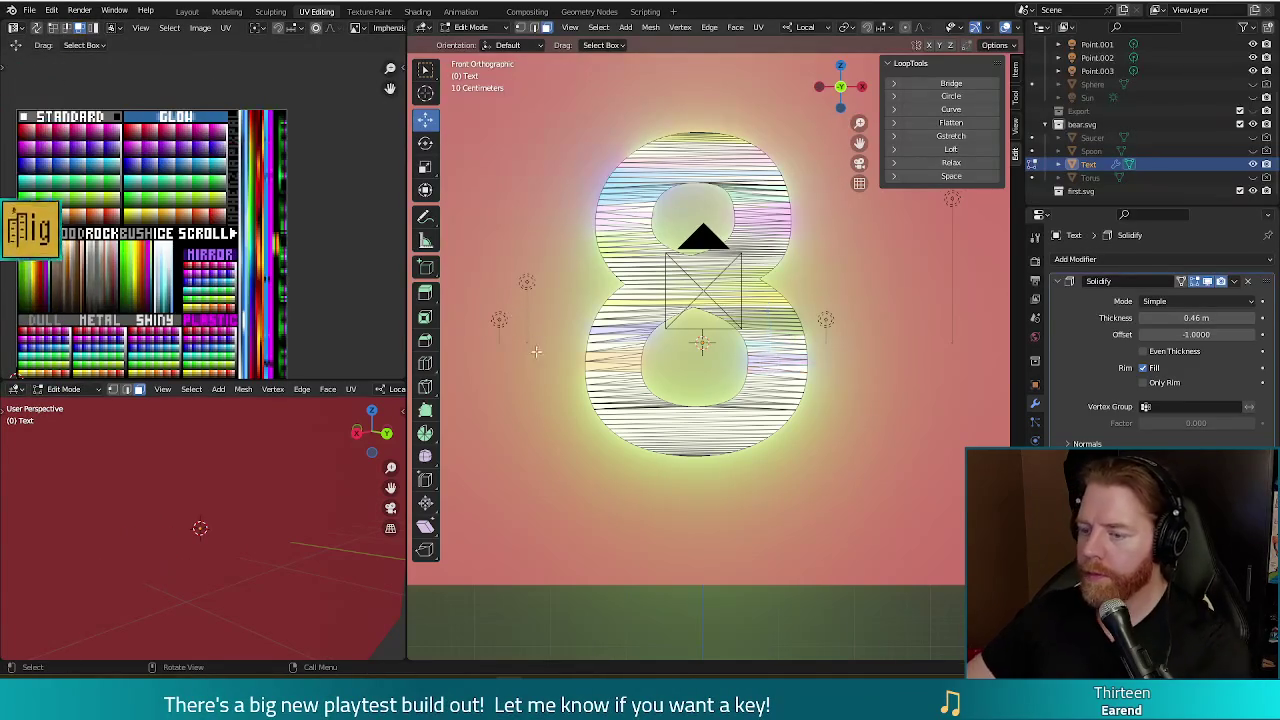
- Clear the selection and circle-select the vertices on the 8's lower right
click(511, 371)
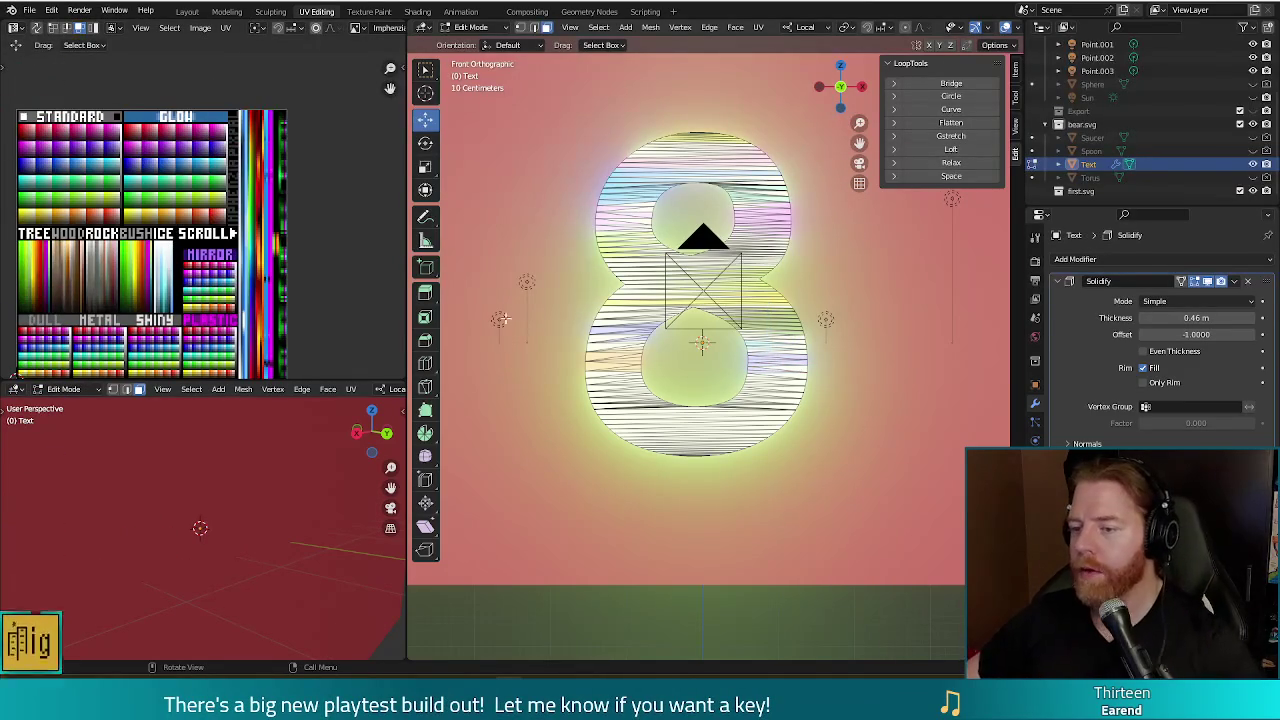
key(c)
click(800, 378)
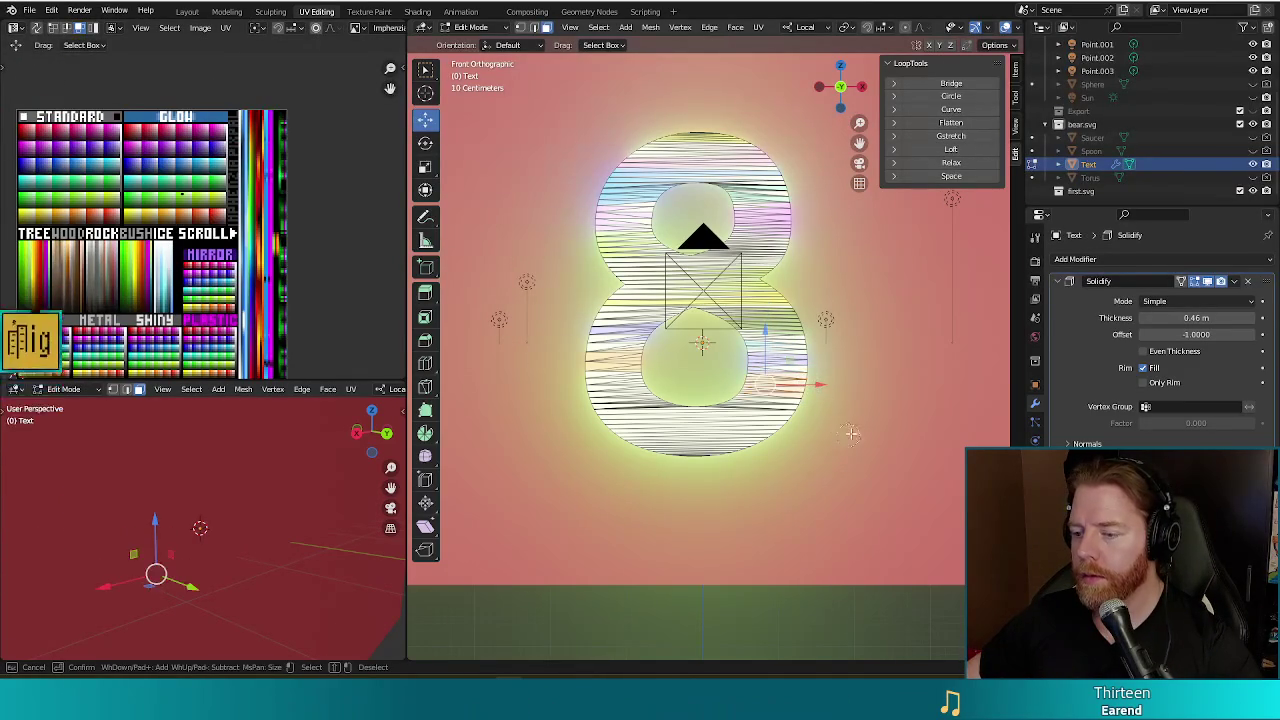
key(Escape)
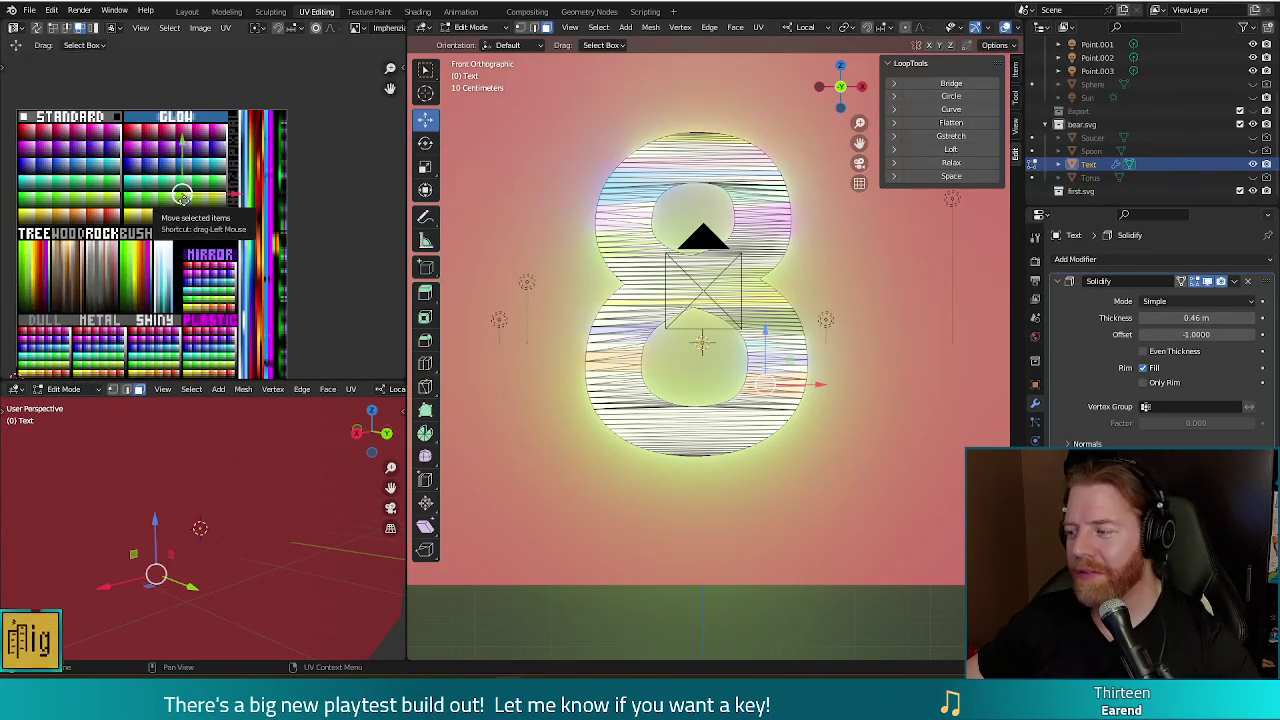
- Shift the 8's lower-loop UVs to a new palette colour, then switch to the browser
mouse_move(181, 194)
mouse_down()
mouse_move(215, 217)
mouse_move(236, 208)
mouse_move(212, 212)
mouse_up()
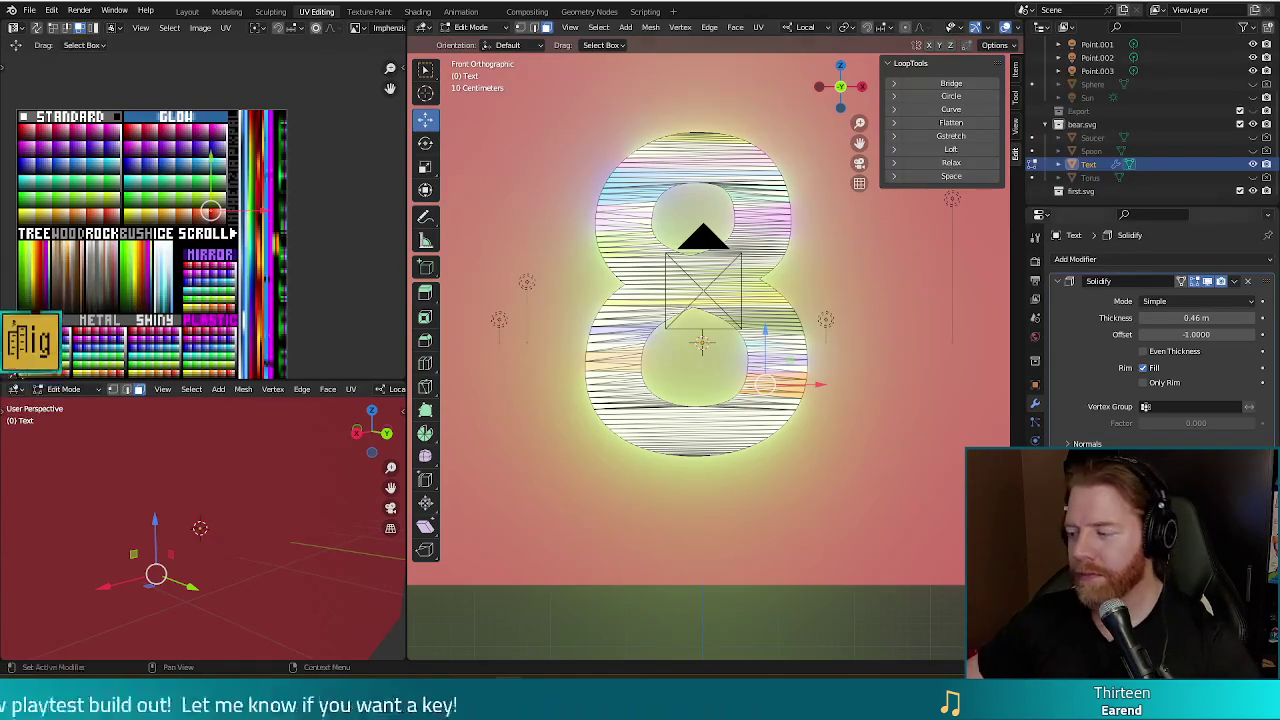
click(528, 443)
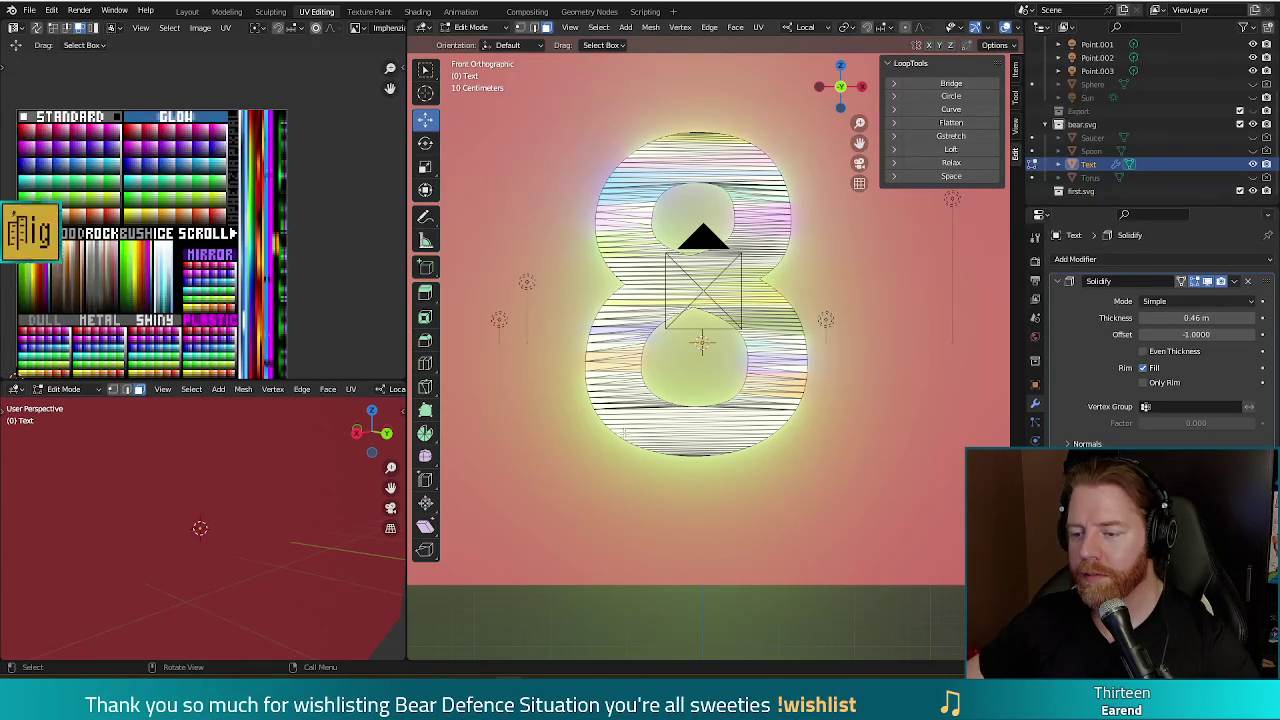
key(c)
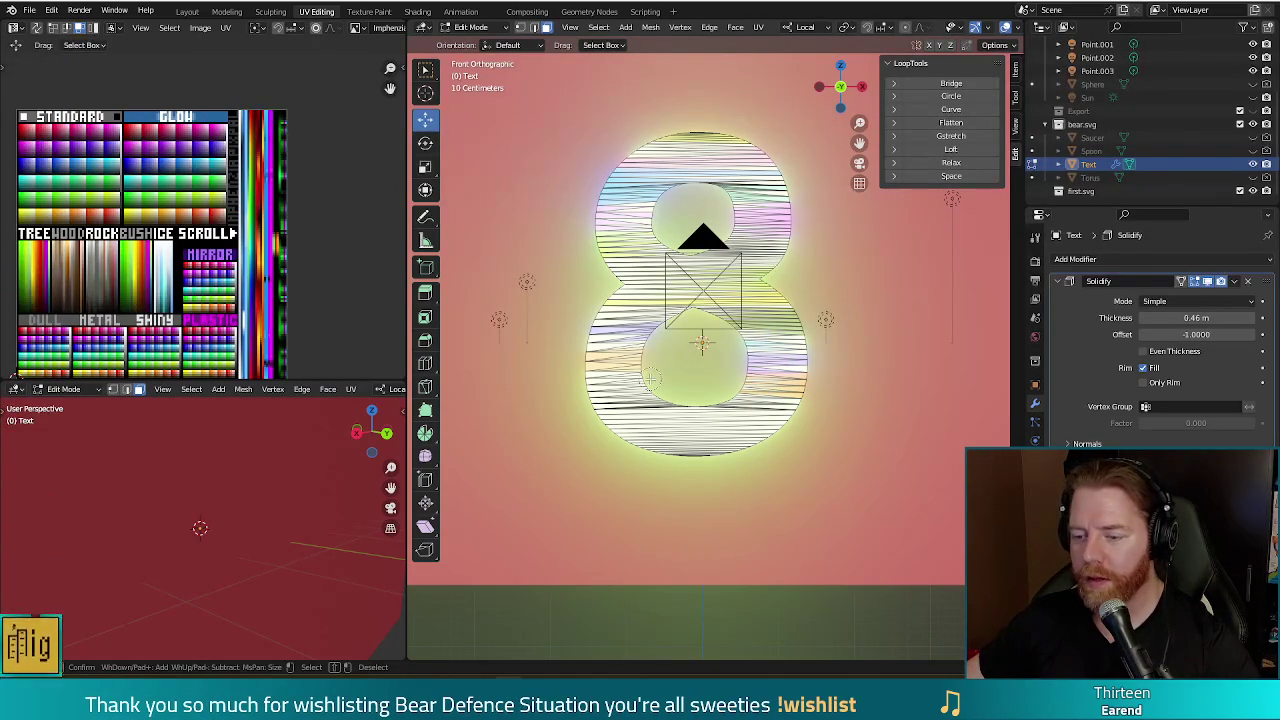
mouse_move(650, 378)
mouse_down()
mouse_move(654, 419)
mouse_move(600, 385)
mouse_up()
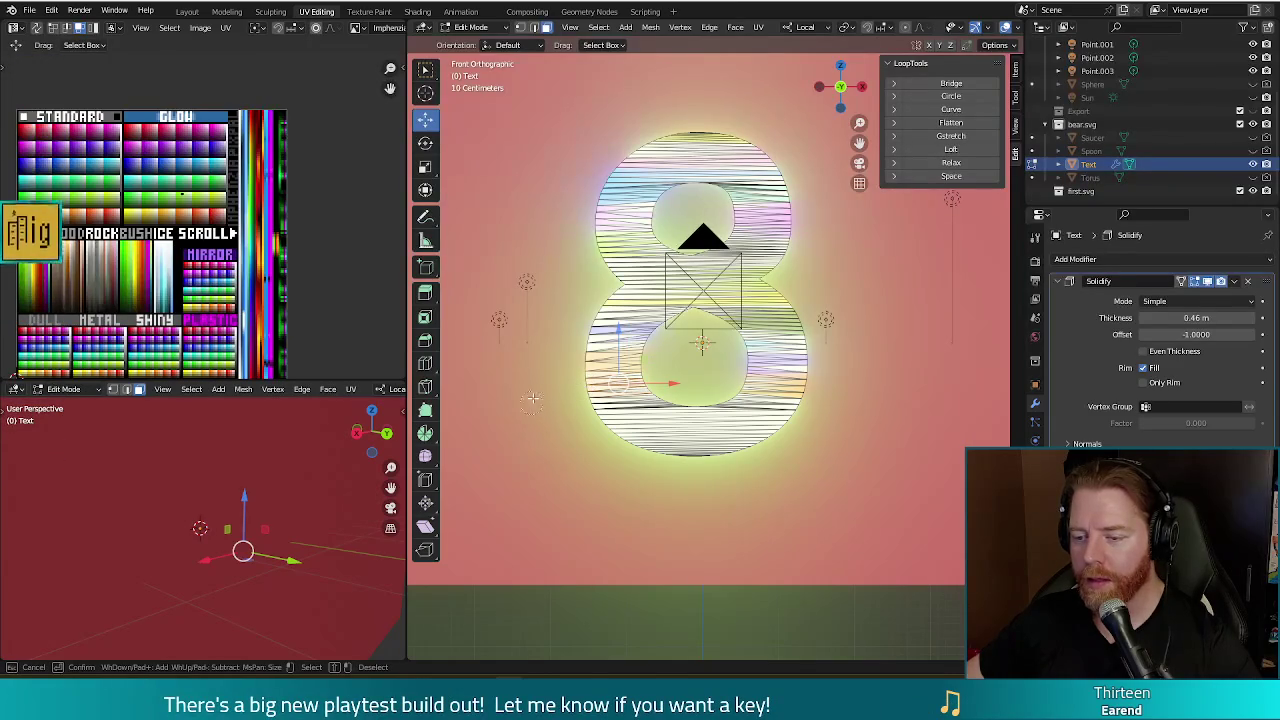
key(Escape)
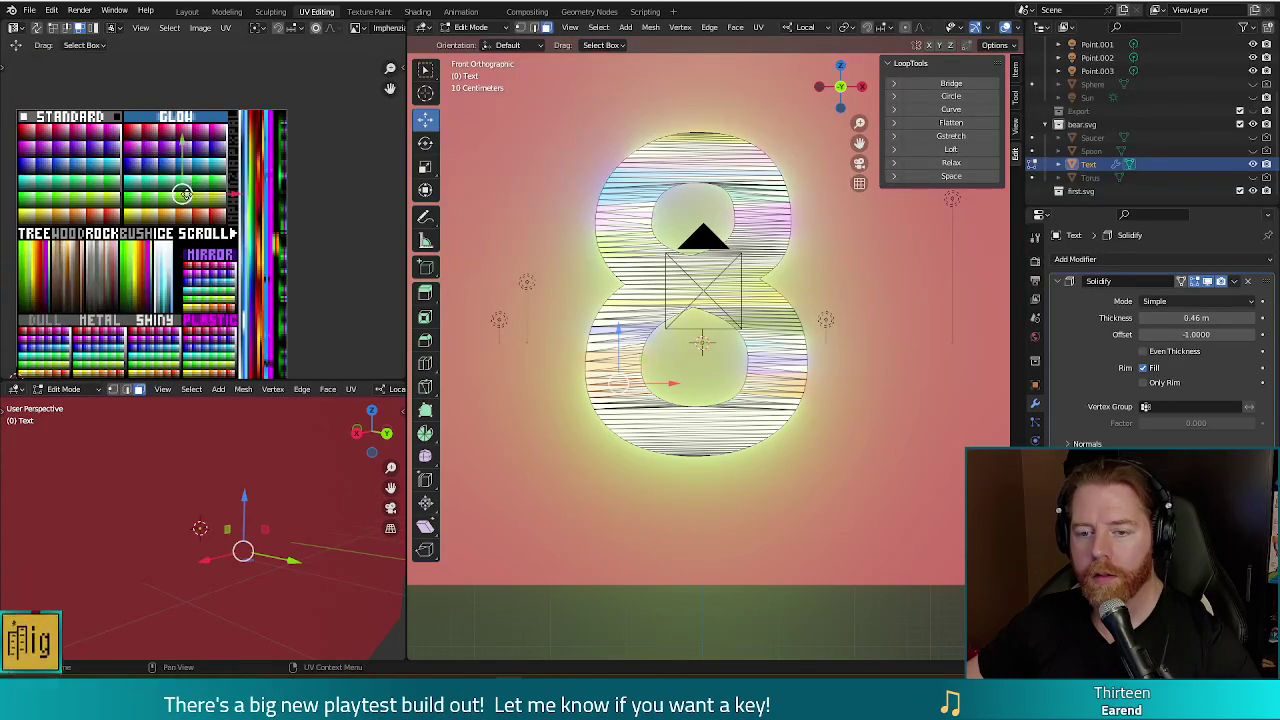
key(g)
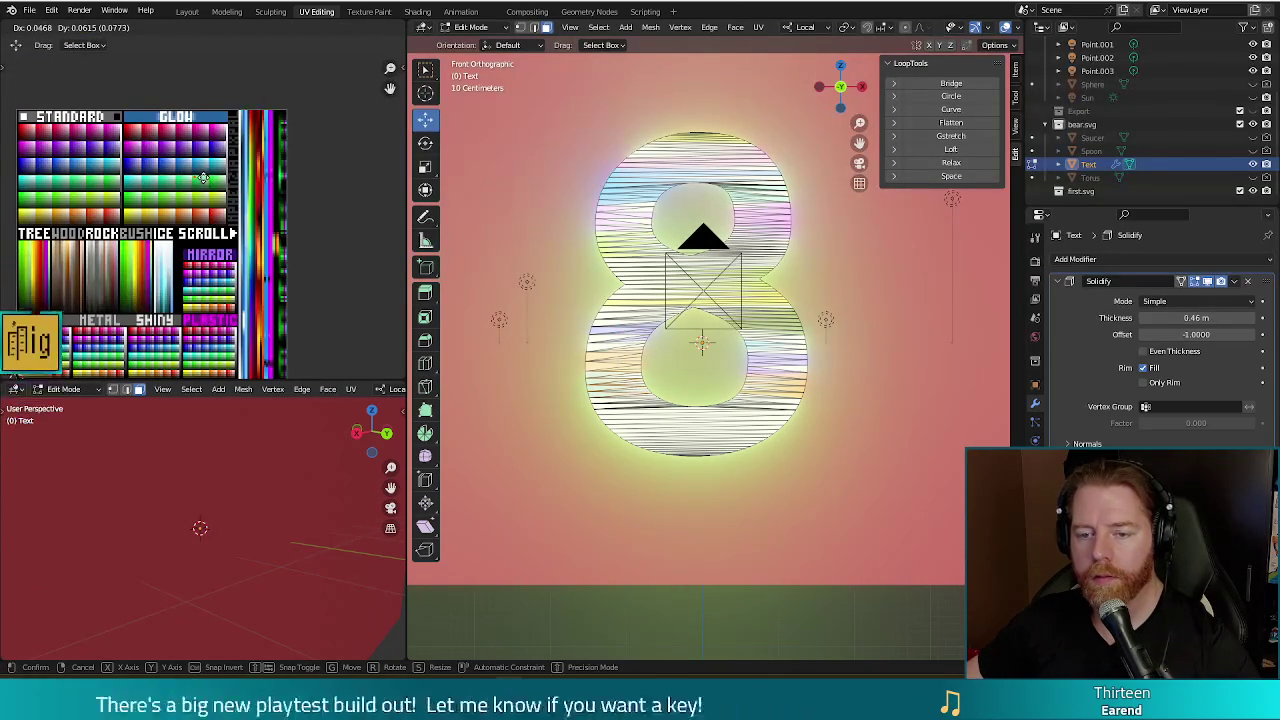
click(195, 178)
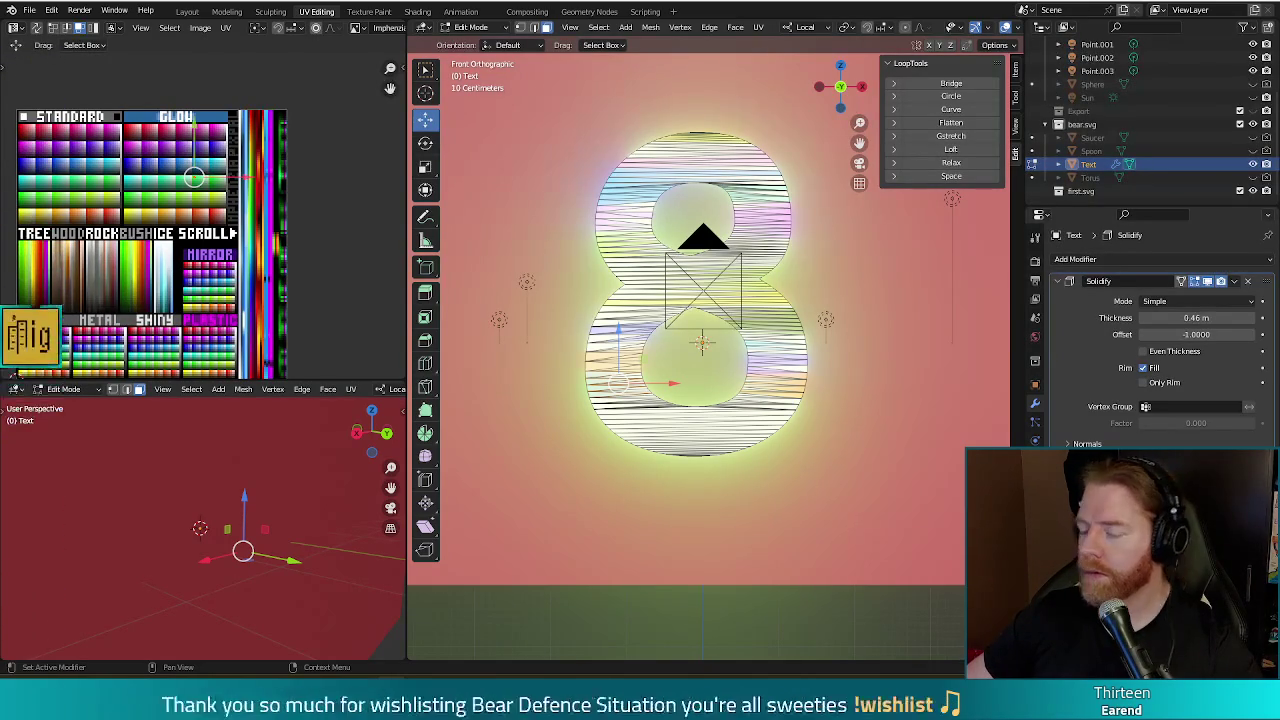
key(alt+Tab)
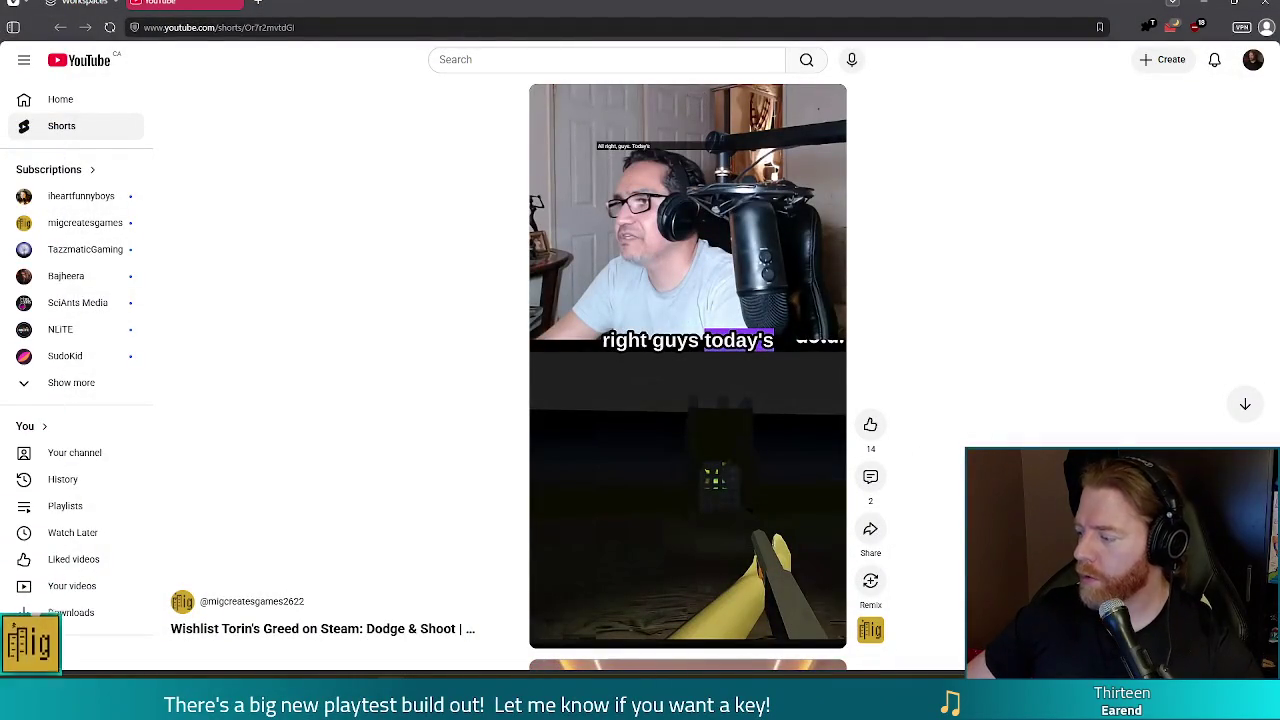
- Play and like the 'Wishlist Torin's Greed on Steam' Short, then close the browser window
click(700, 250)
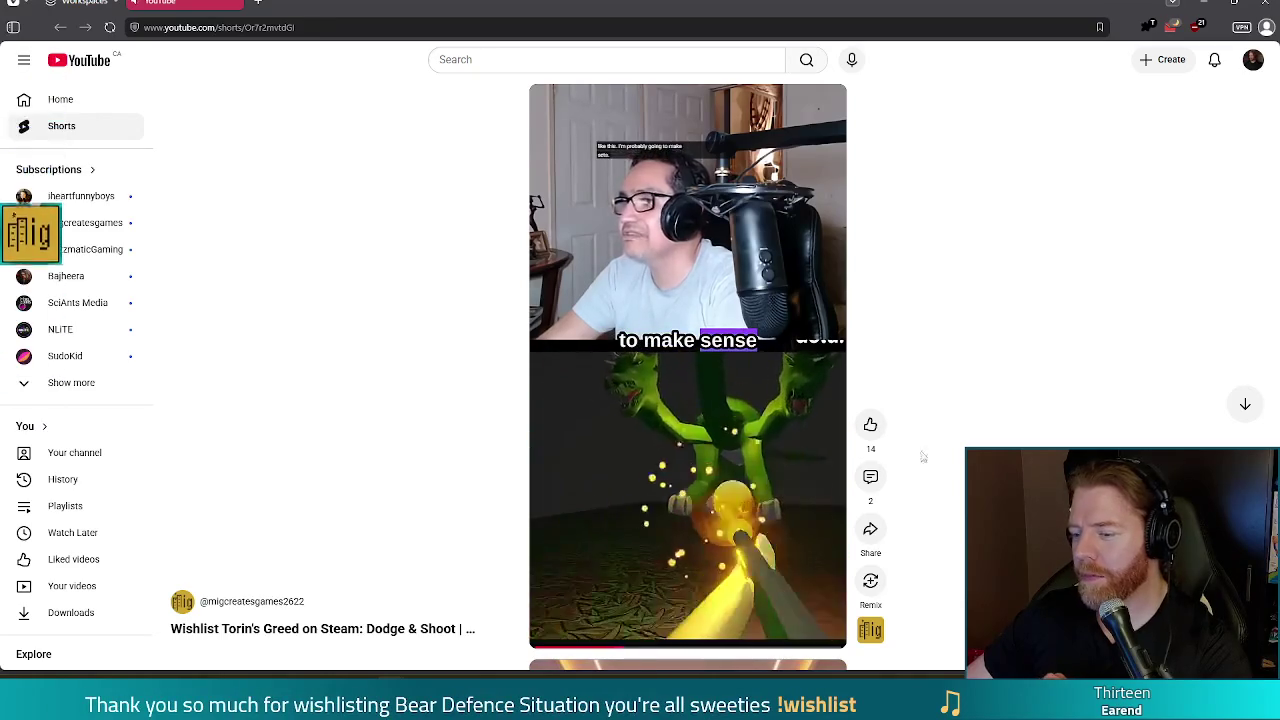
click(868, 428)
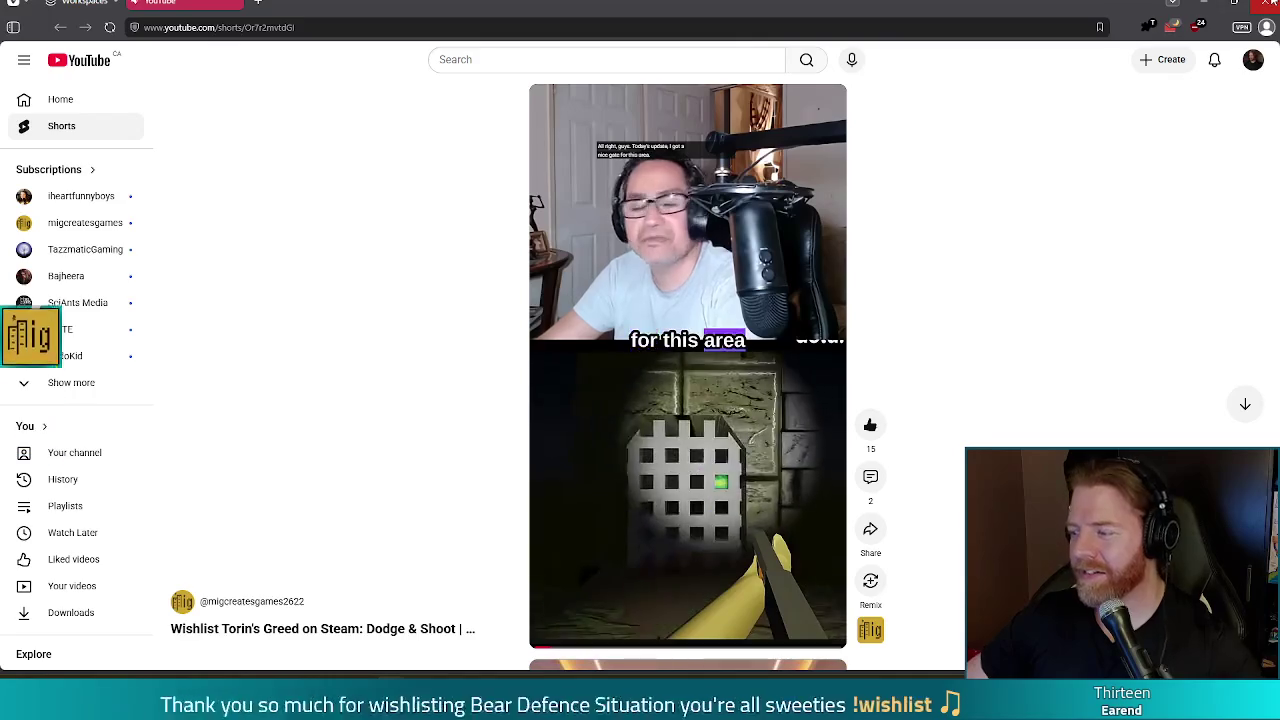
click(1270, 4)
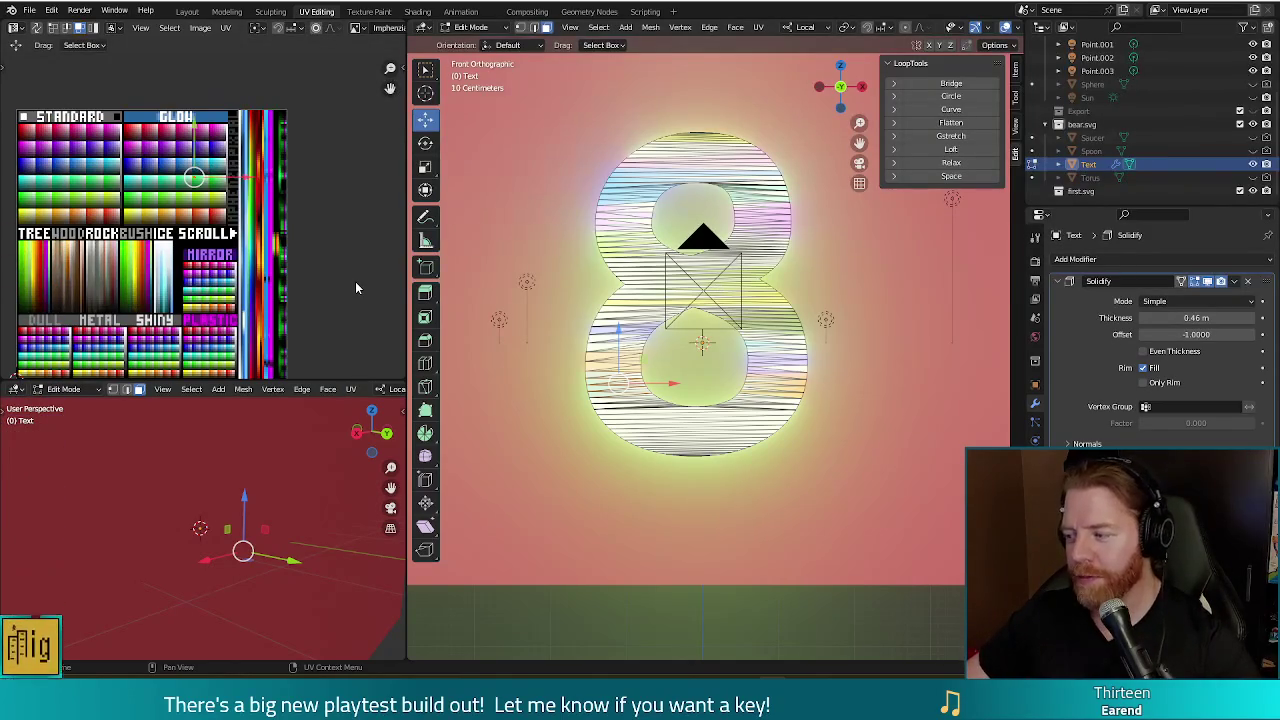
- Save crazy_eights.blend and circle-select the vertices on the 8's lower left
key(ctrl+s)
key(c)
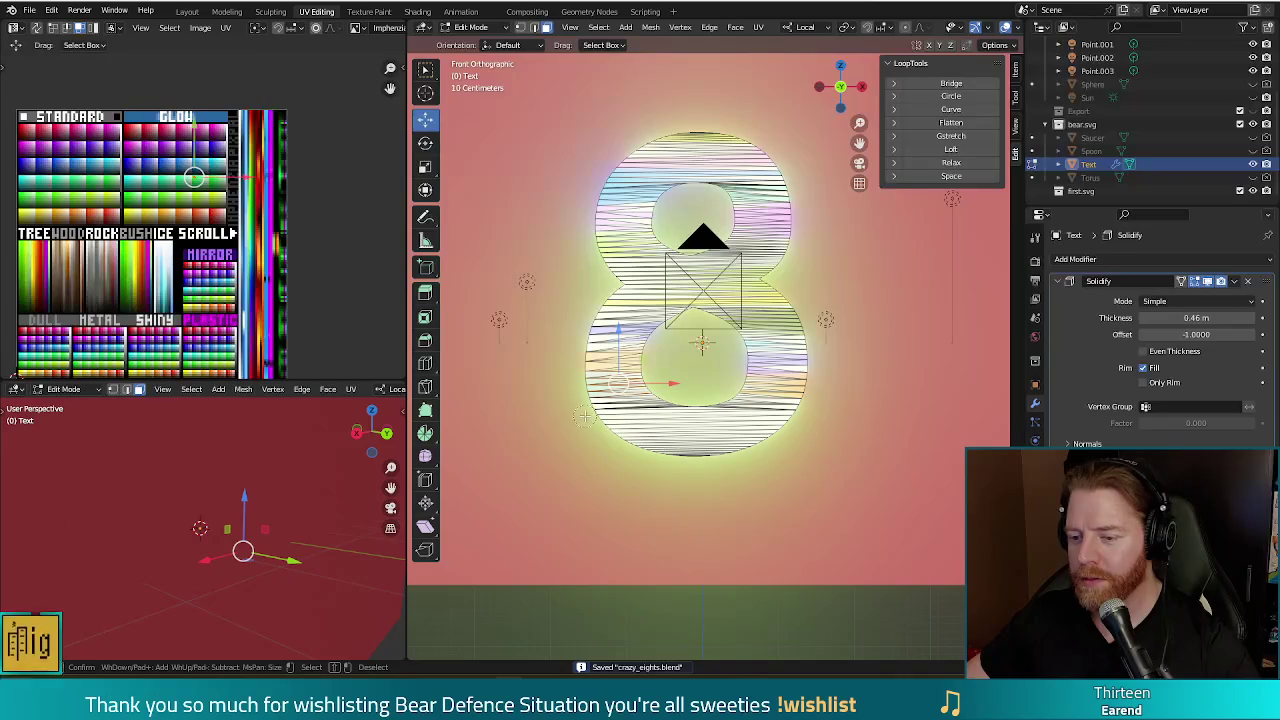
middle_drag(585, 418, 467, 354)
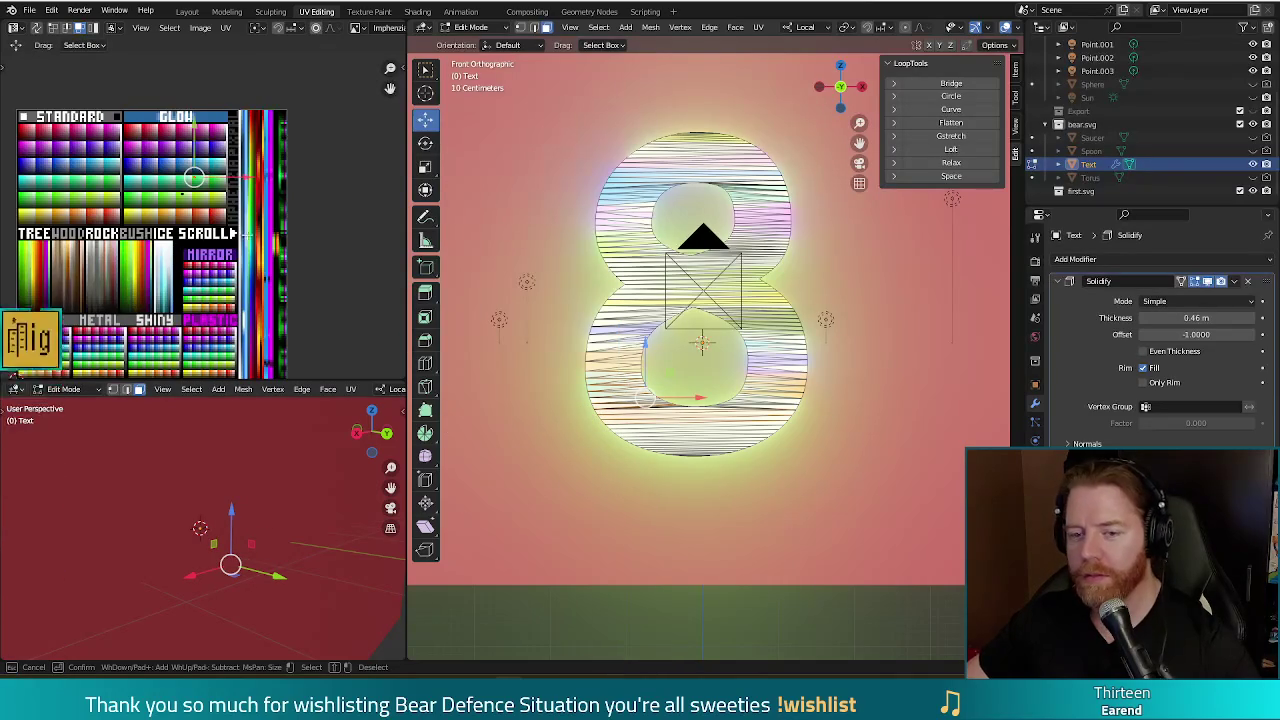
key(Escape)
- Select the 8's bottom part, move its UVs to a new palette colour, and render
key(alt+a)
key(c)
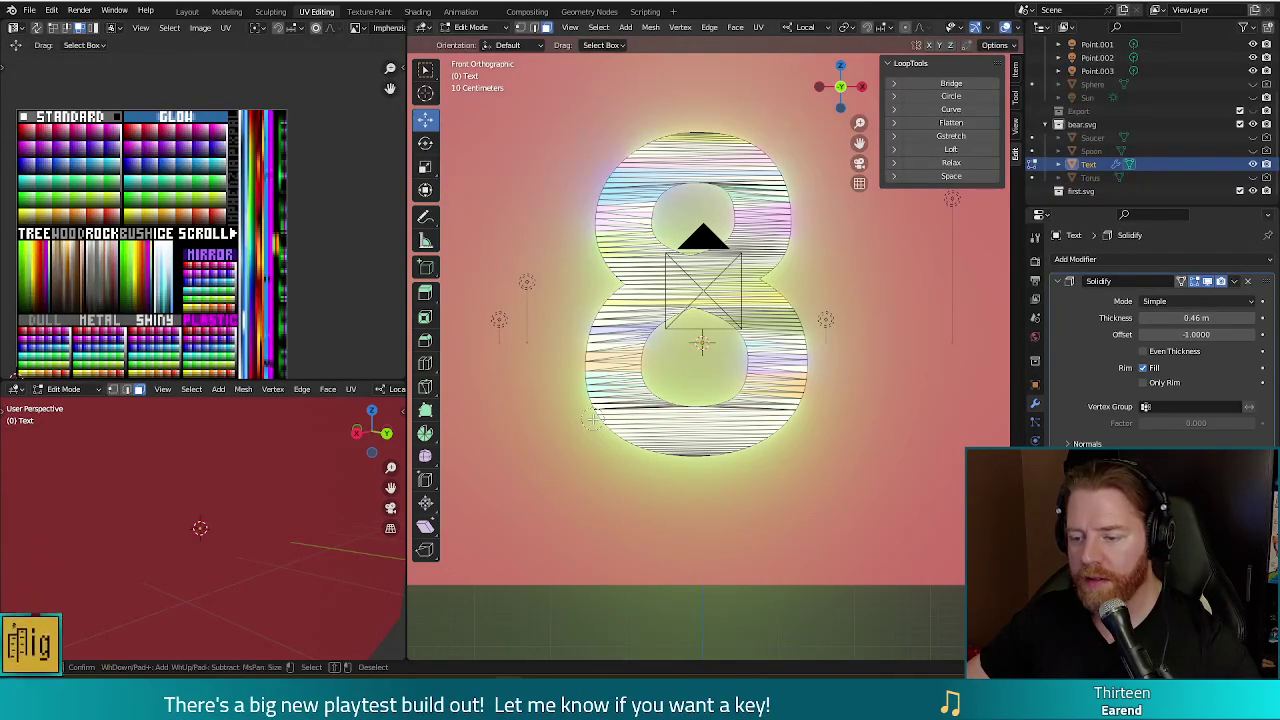
drag(594, 420, 770, 420)
key(Escape)
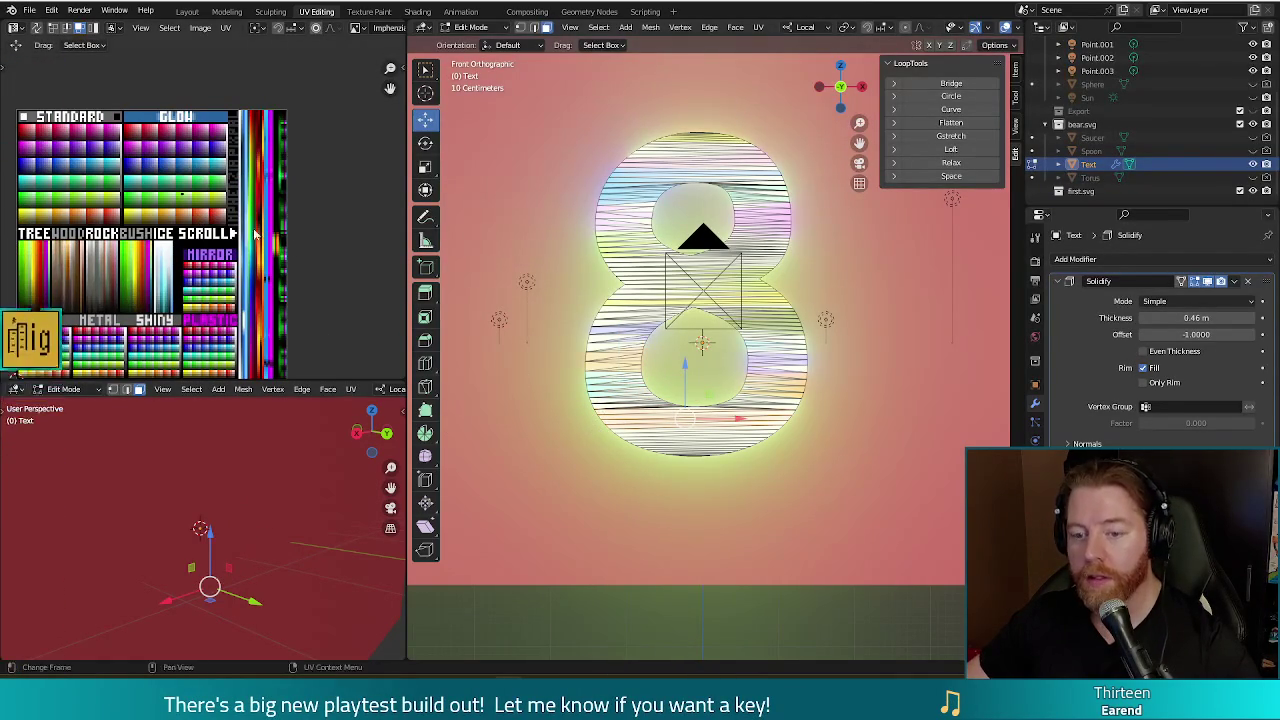
key(g)
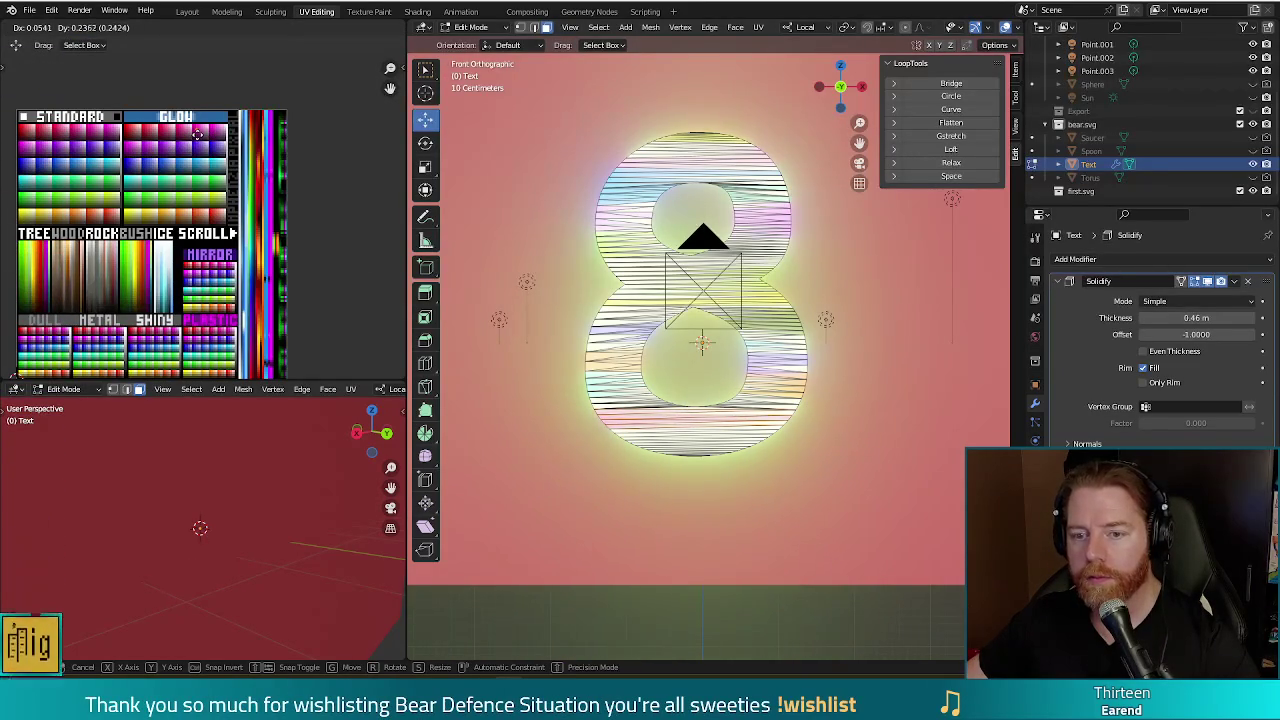
click(238, 150)
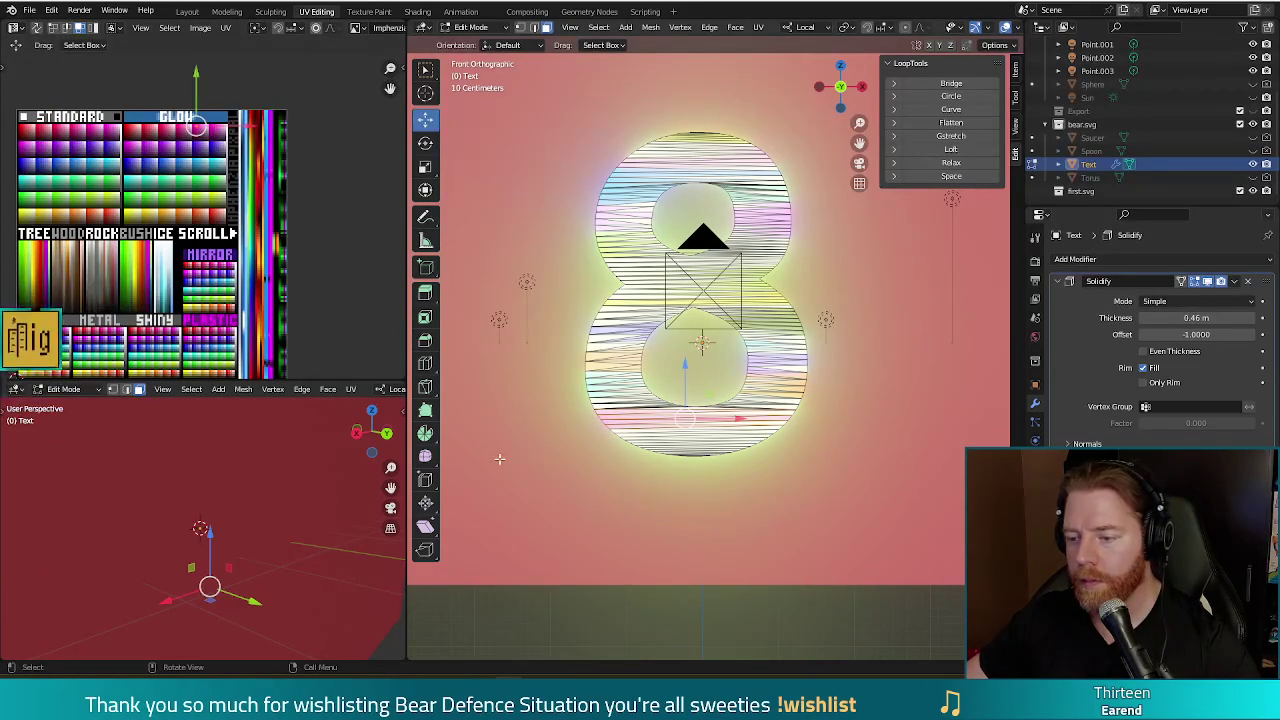
key(F12)
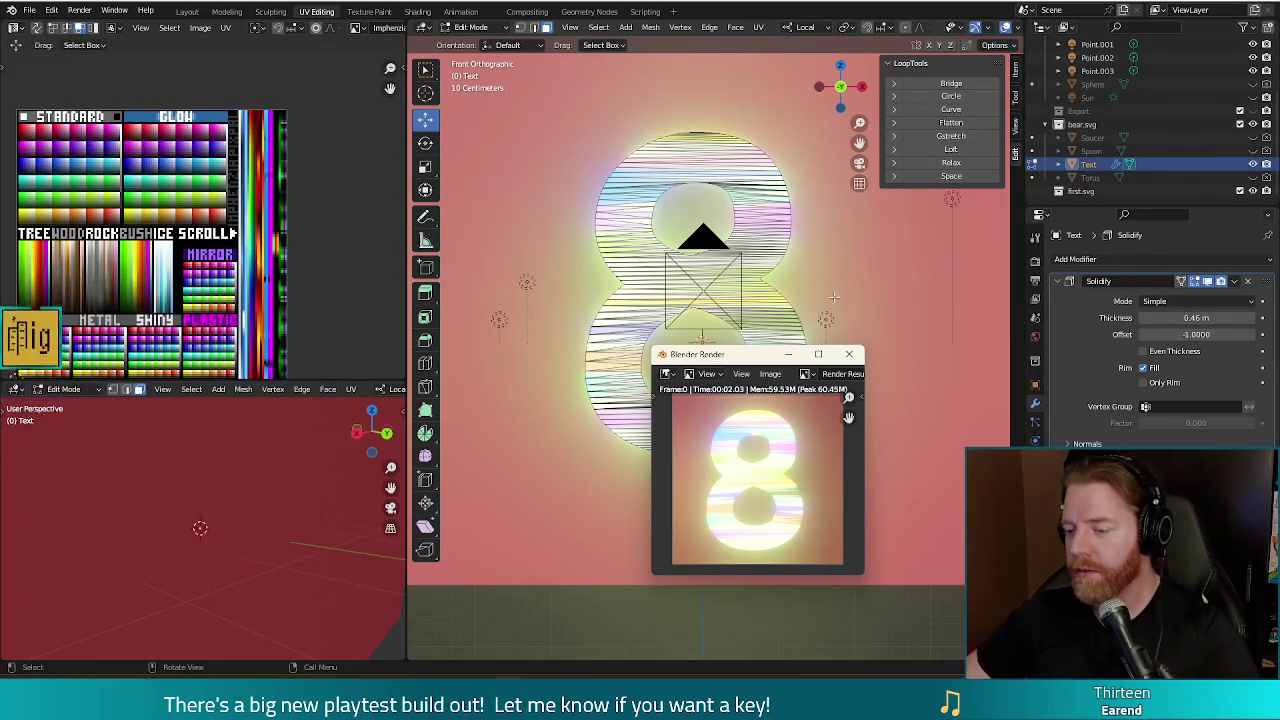
- Recolour the middle of the 8 by shifting its UVs, then check it in a render
click(849, 354)
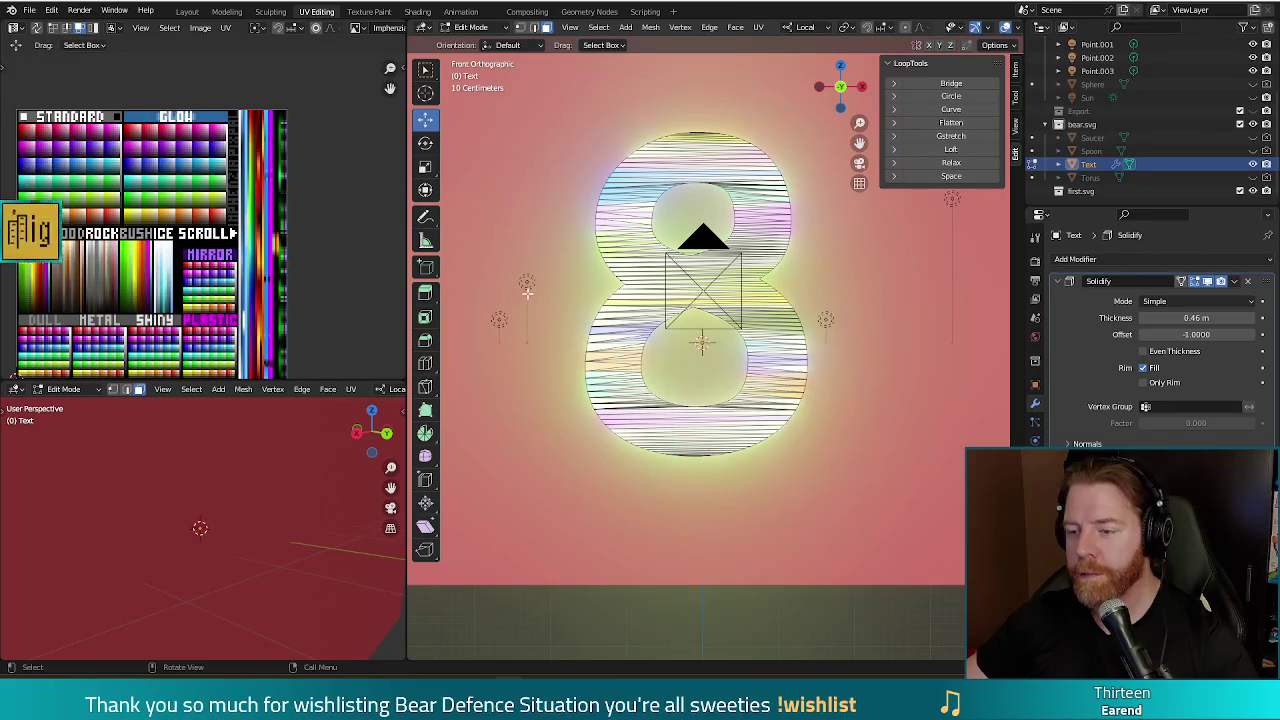
drag(614, 242, 756, 292)
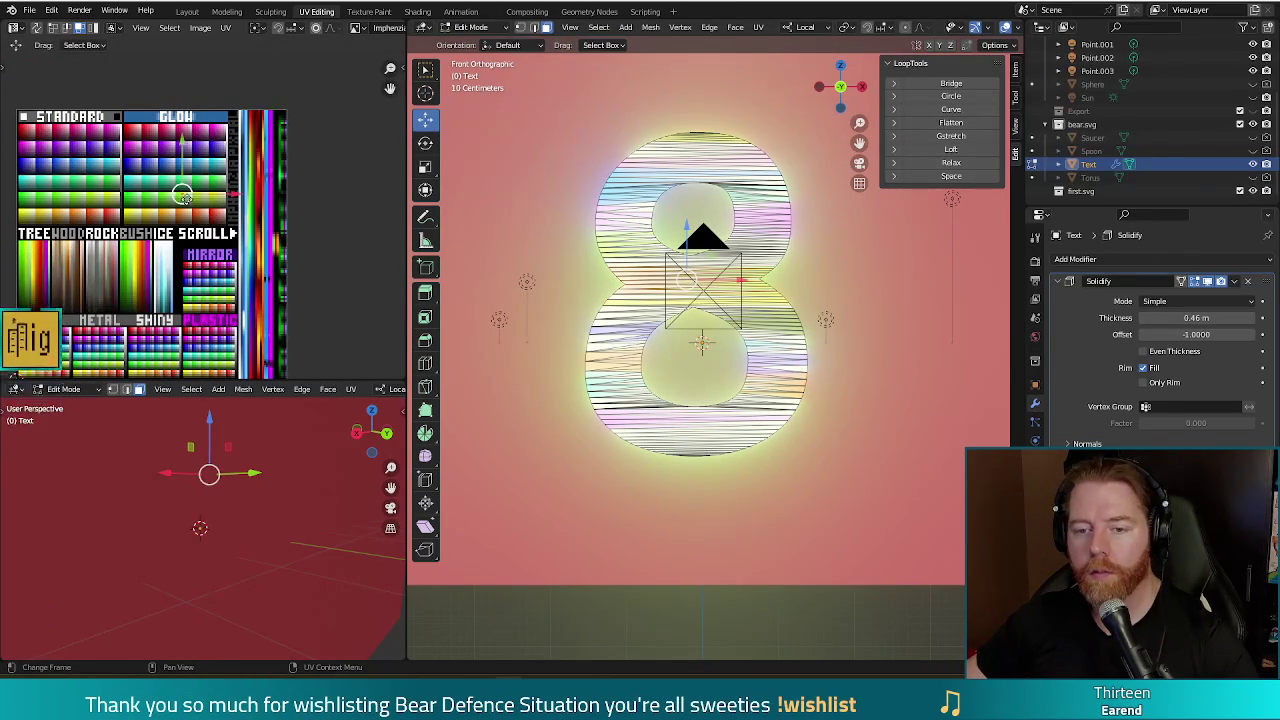
drag(183, 196, 210, 210)
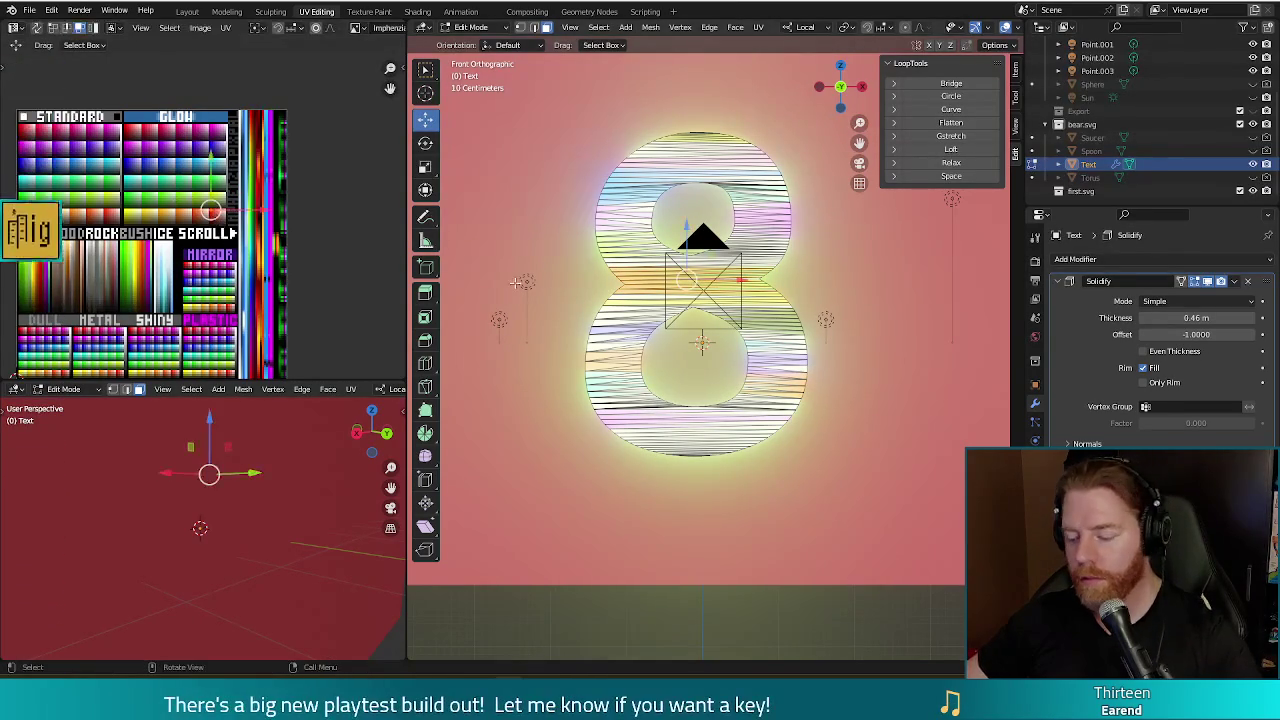
key(F12)
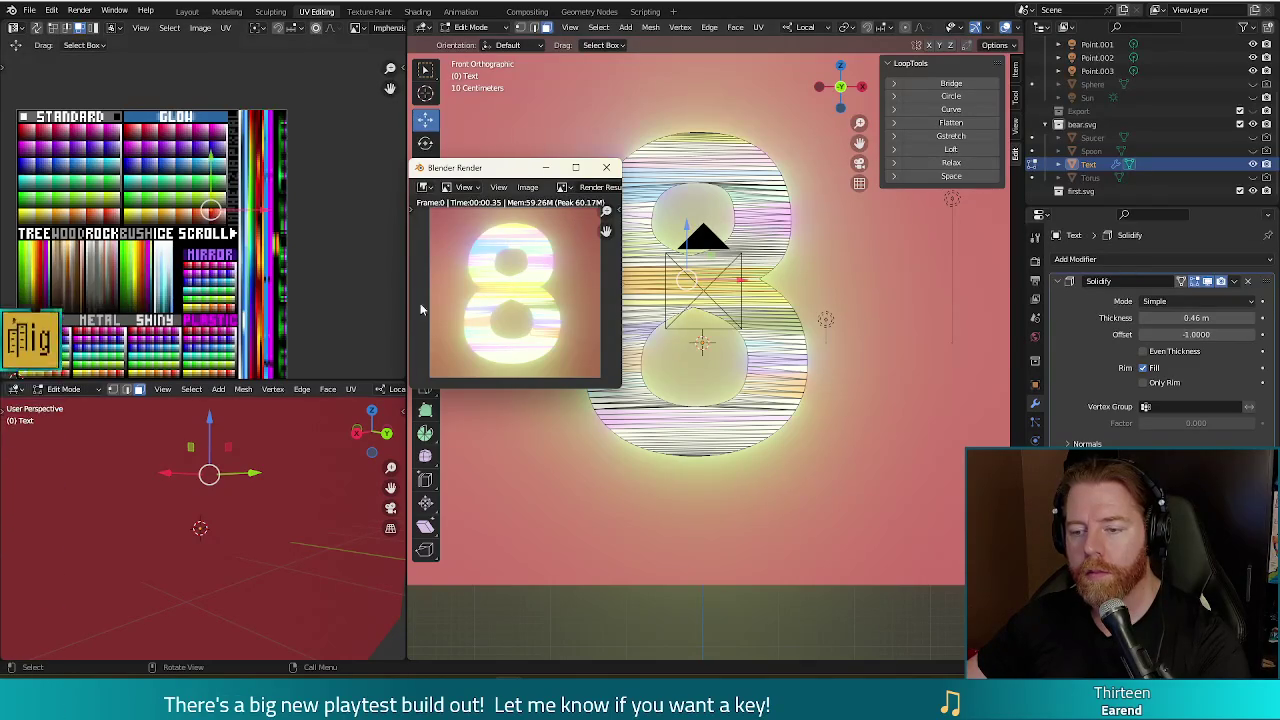
click(607, 168)
- Circle-select vertices along the bottom of the 8
key(c)
click(747, 456)
click(720, 460)
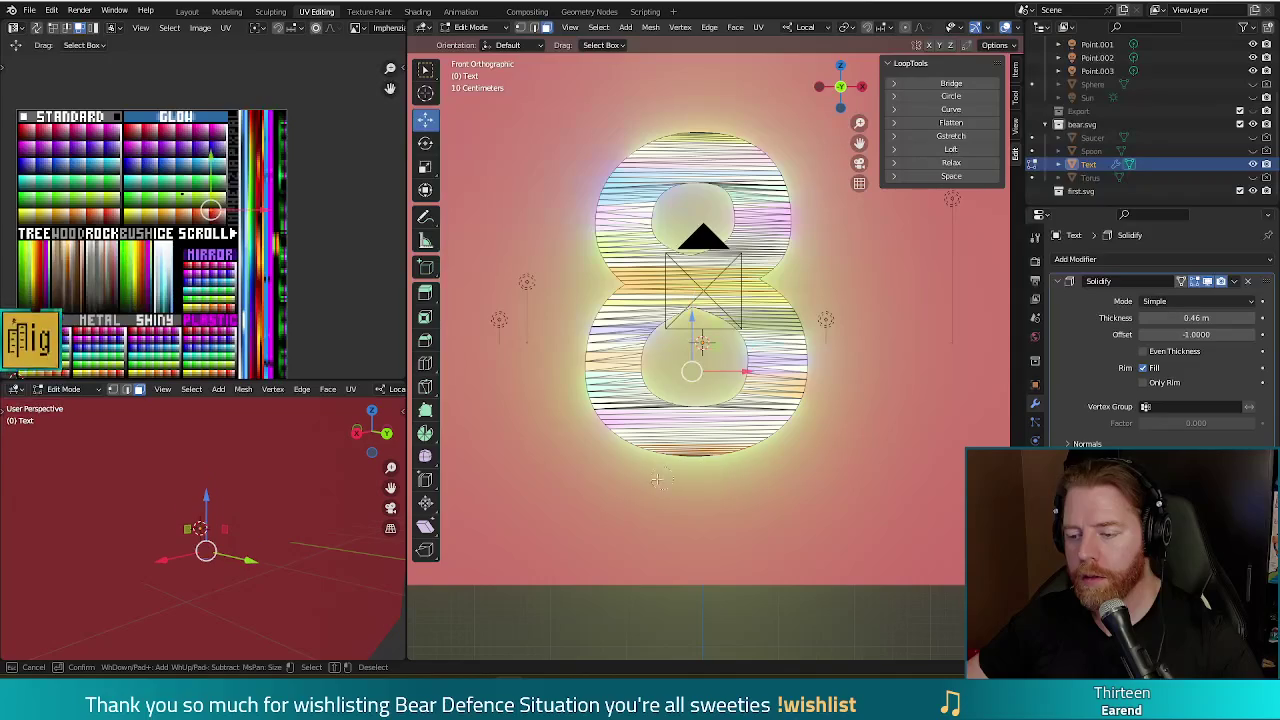
- Reselect the 8's bottom vertices, move their UVs to a new palette colour, and render
key(Escape)
click(343, 261)
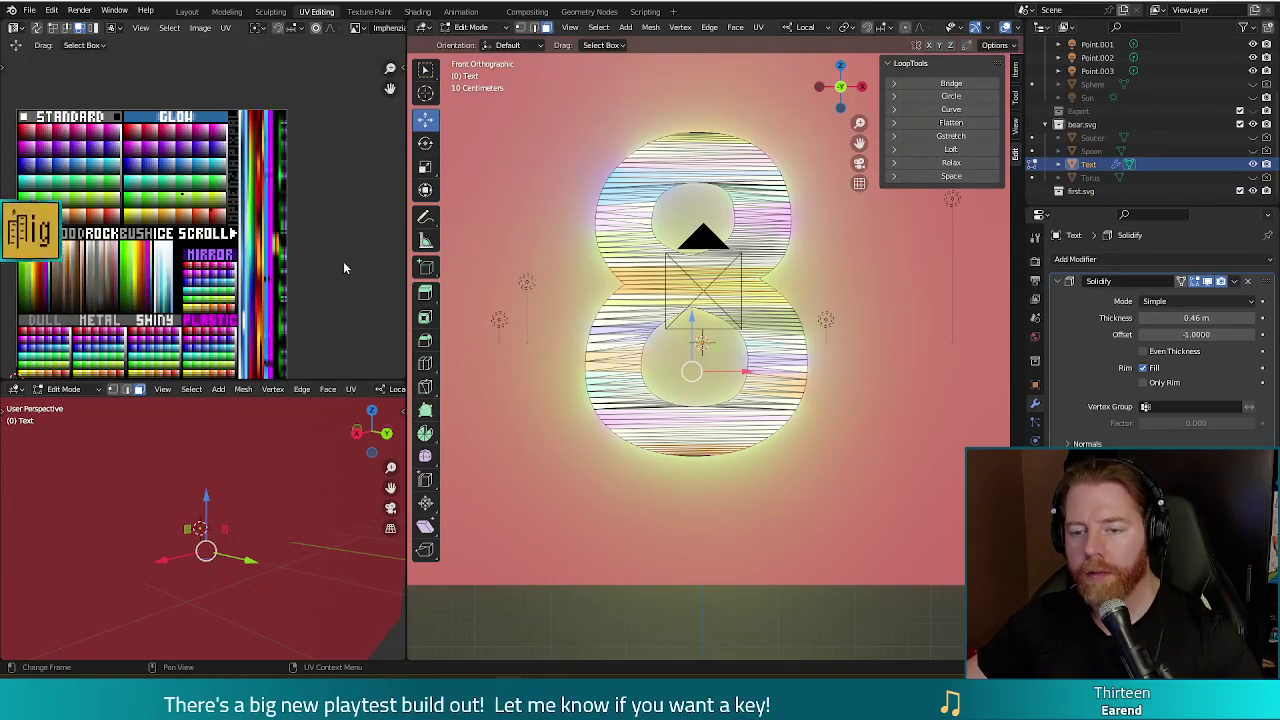
key(c)
click(740, 497)
key(Escape)
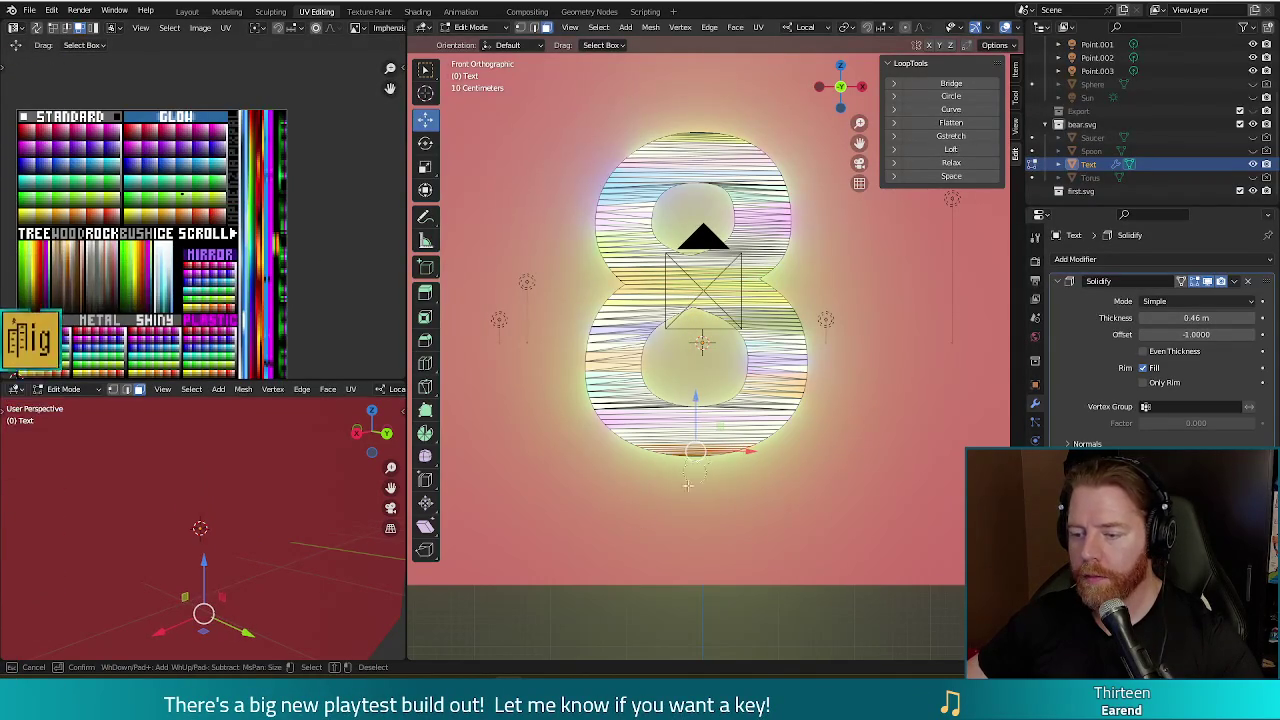
key(a)
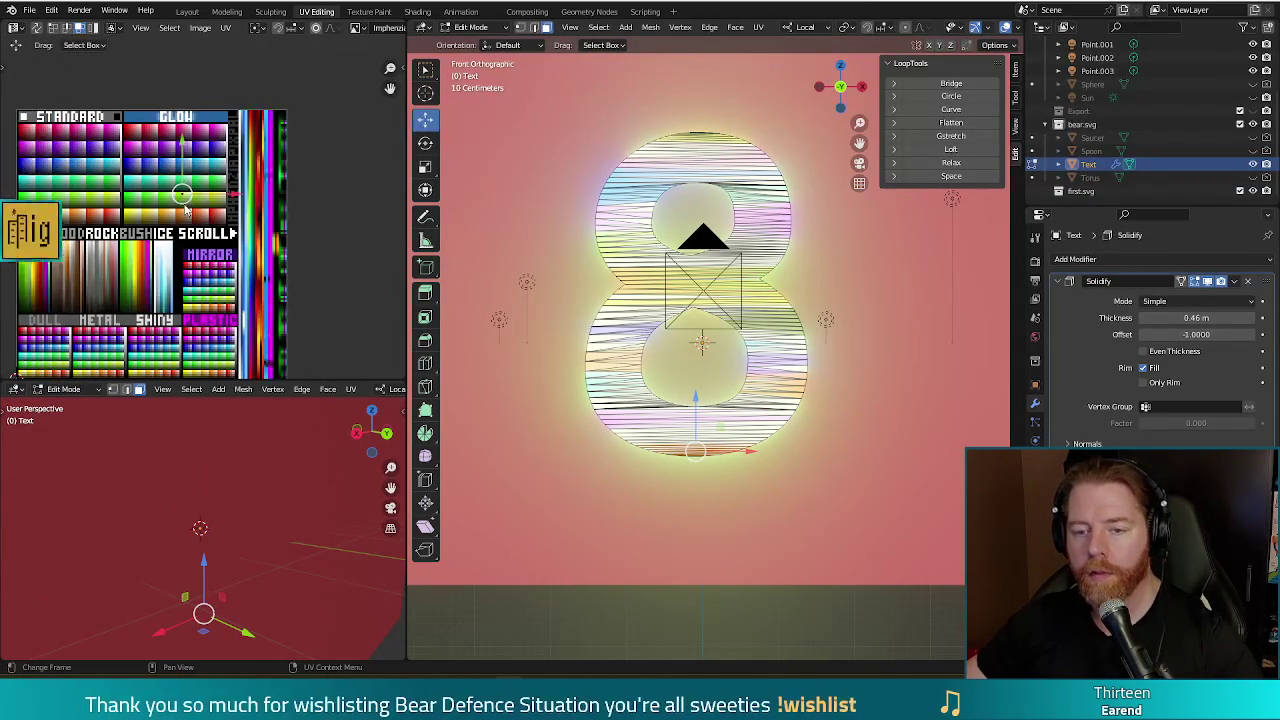
key(g)
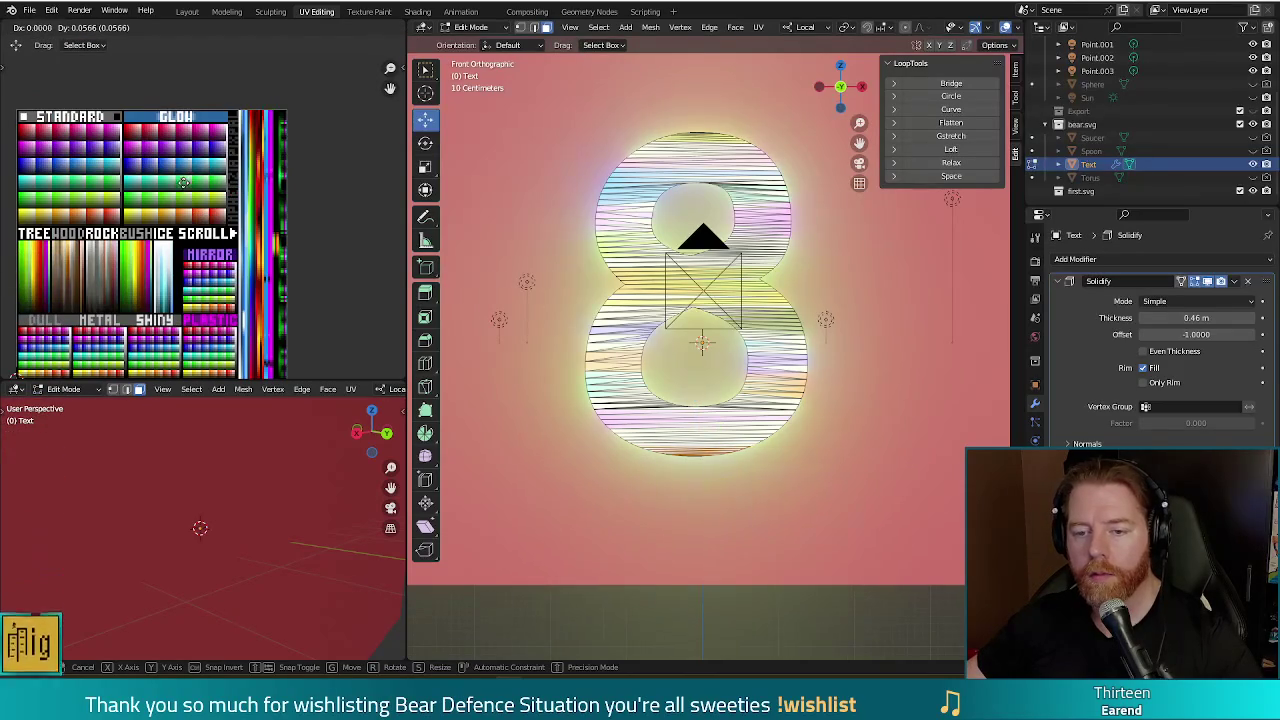
click(195, 163)
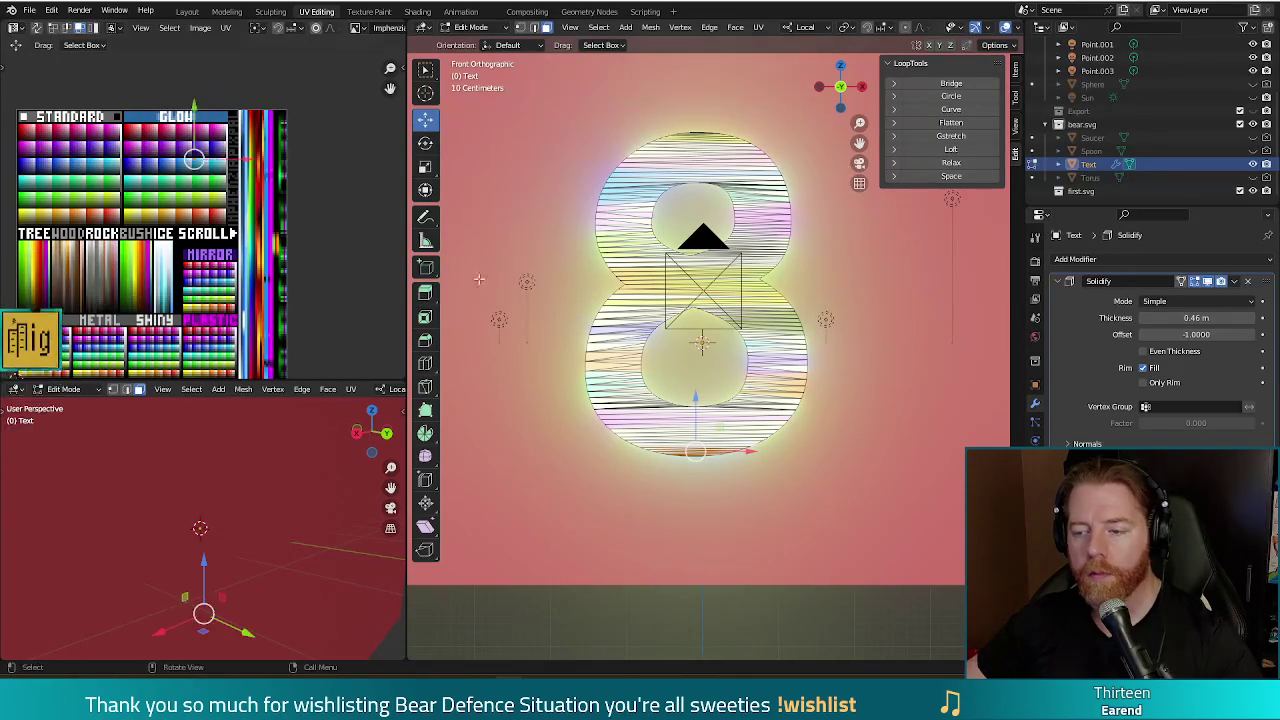
key(F12)
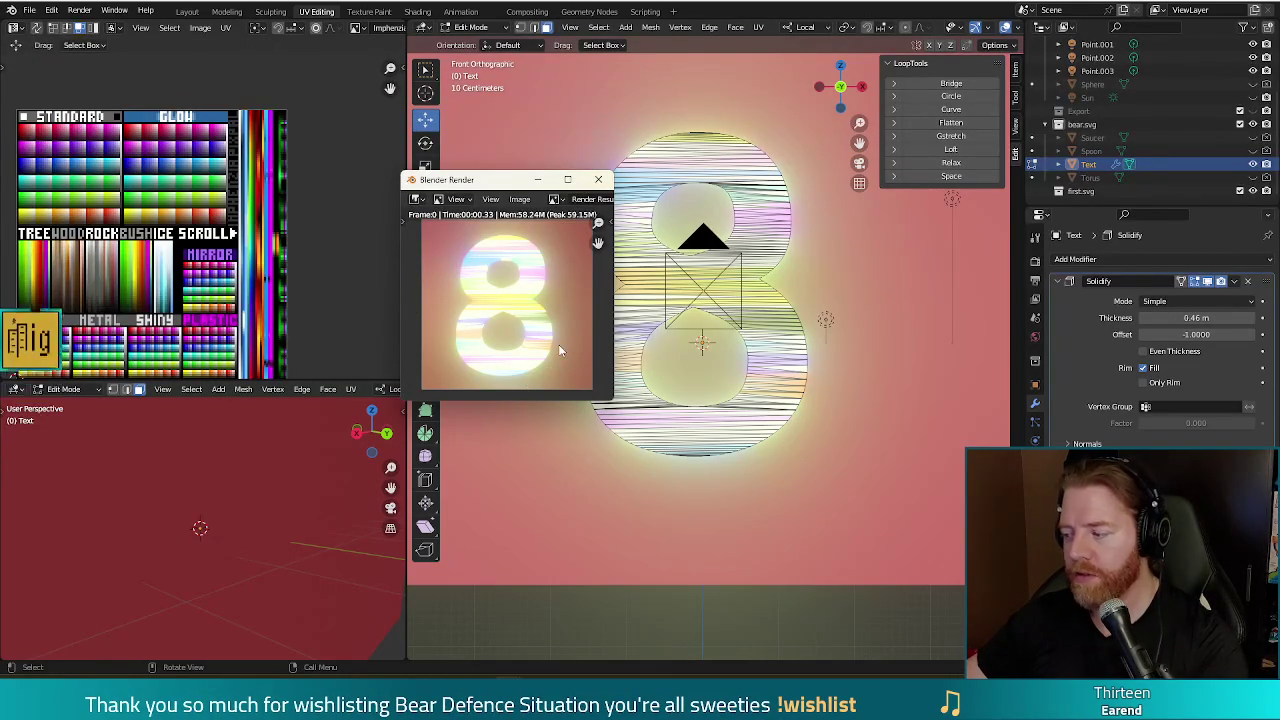
- Move a newly selected group of the 8's UVs up near the palette's top
key(Escape)
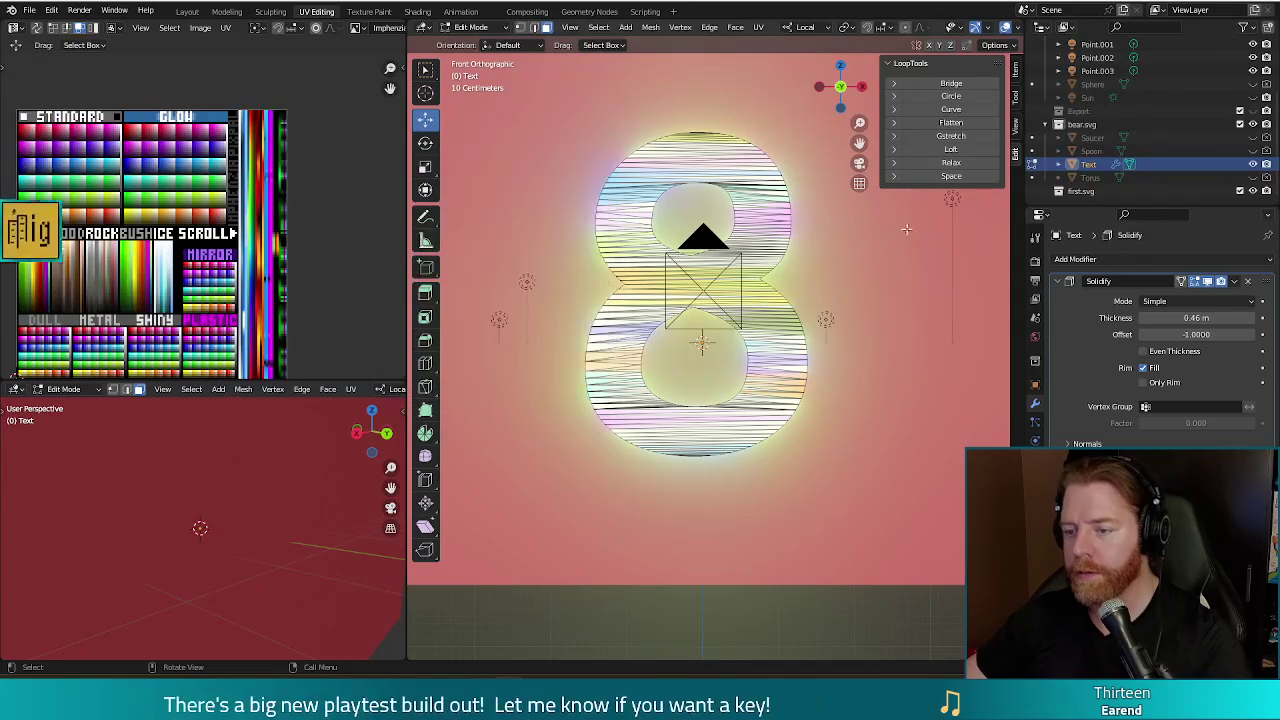
click(735, 250)
key(c)
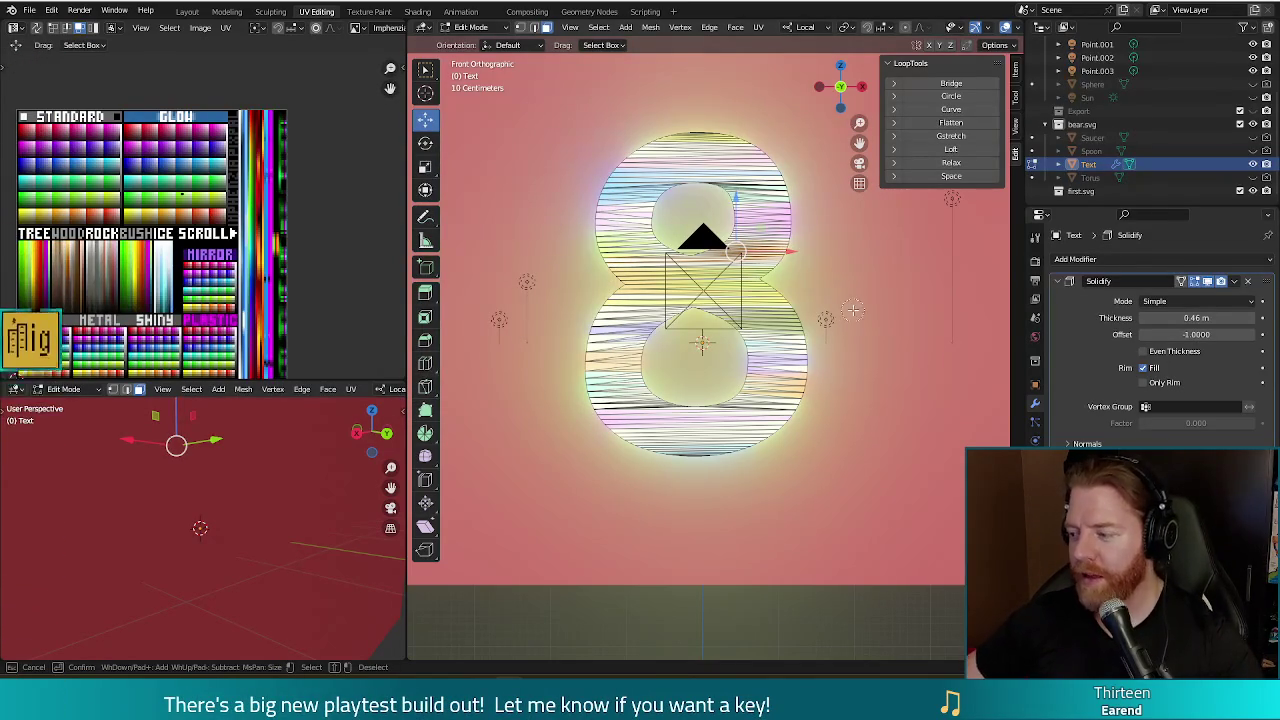
right_click(852, 307)
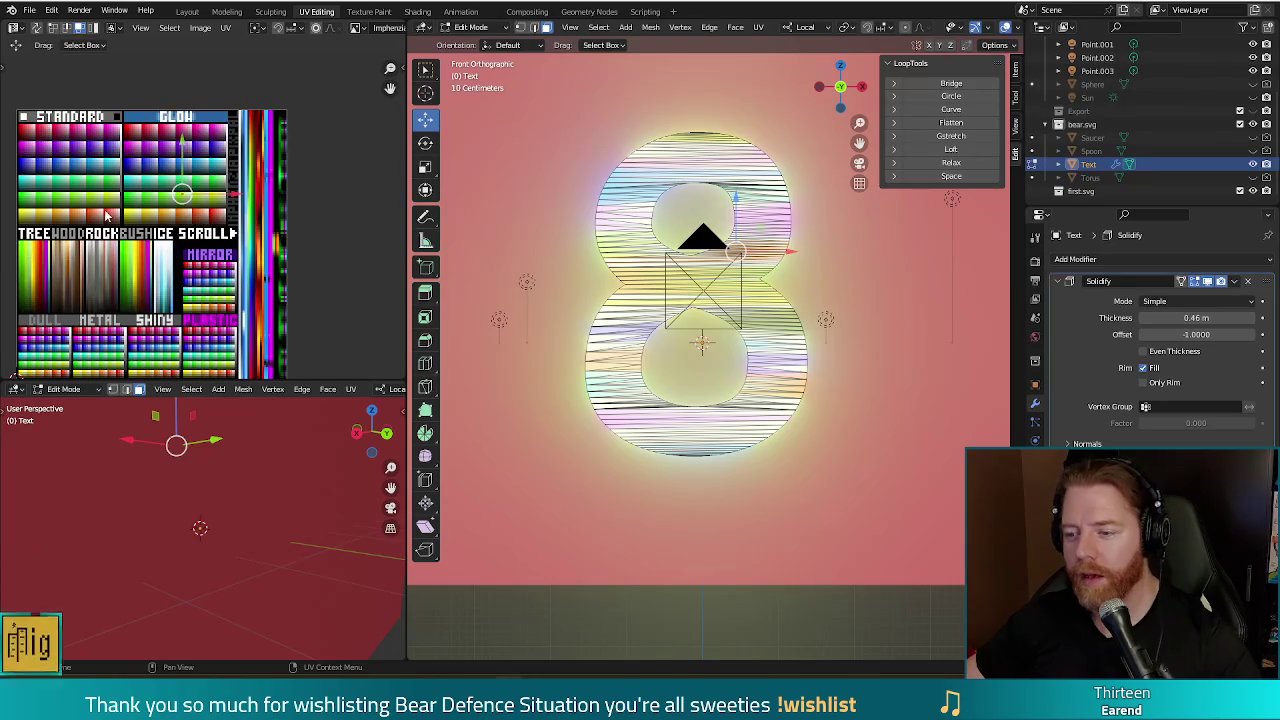
key(g)
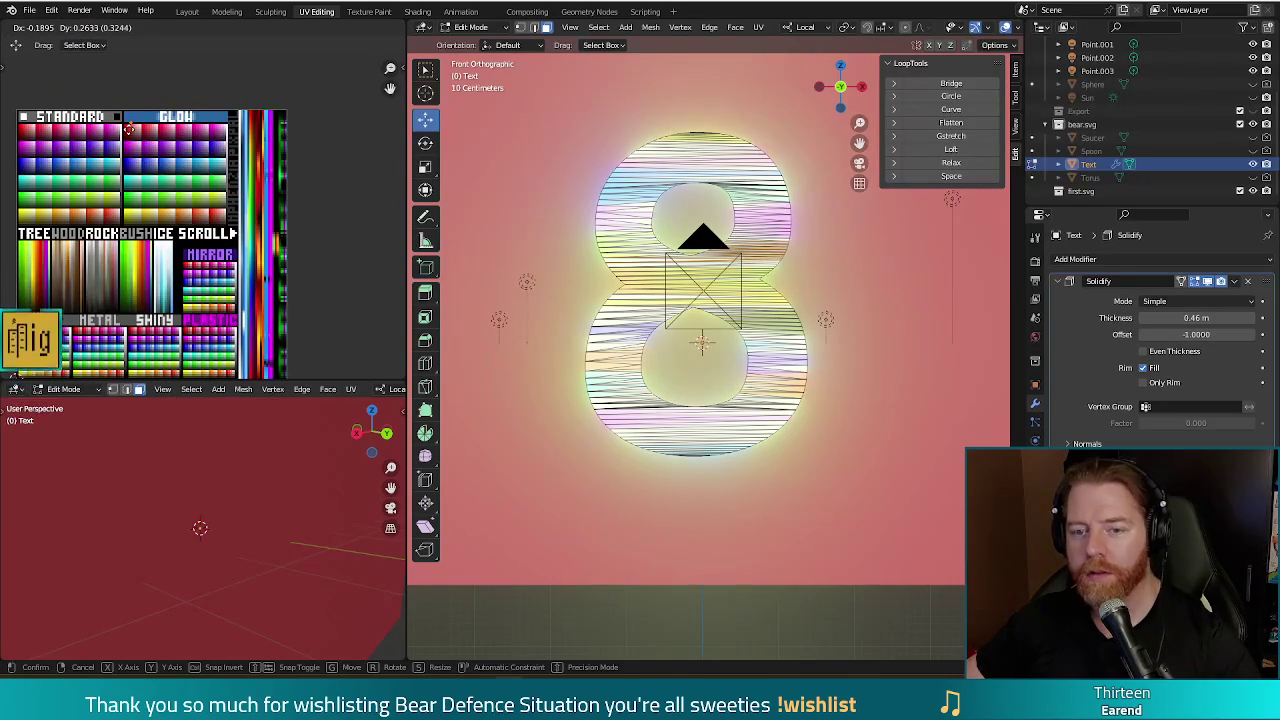
click(126, 125)
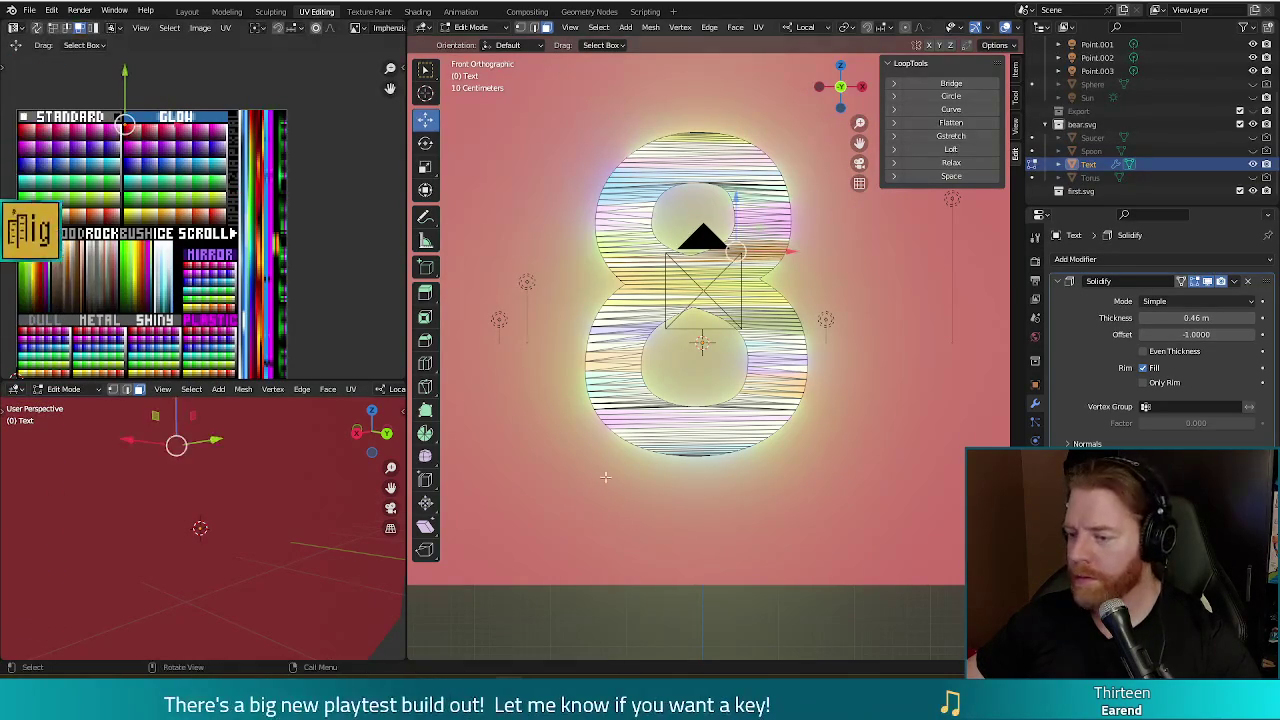
- Shift the UVs of the 8's bottom vertices lower on the palette and render a preview
key(c)
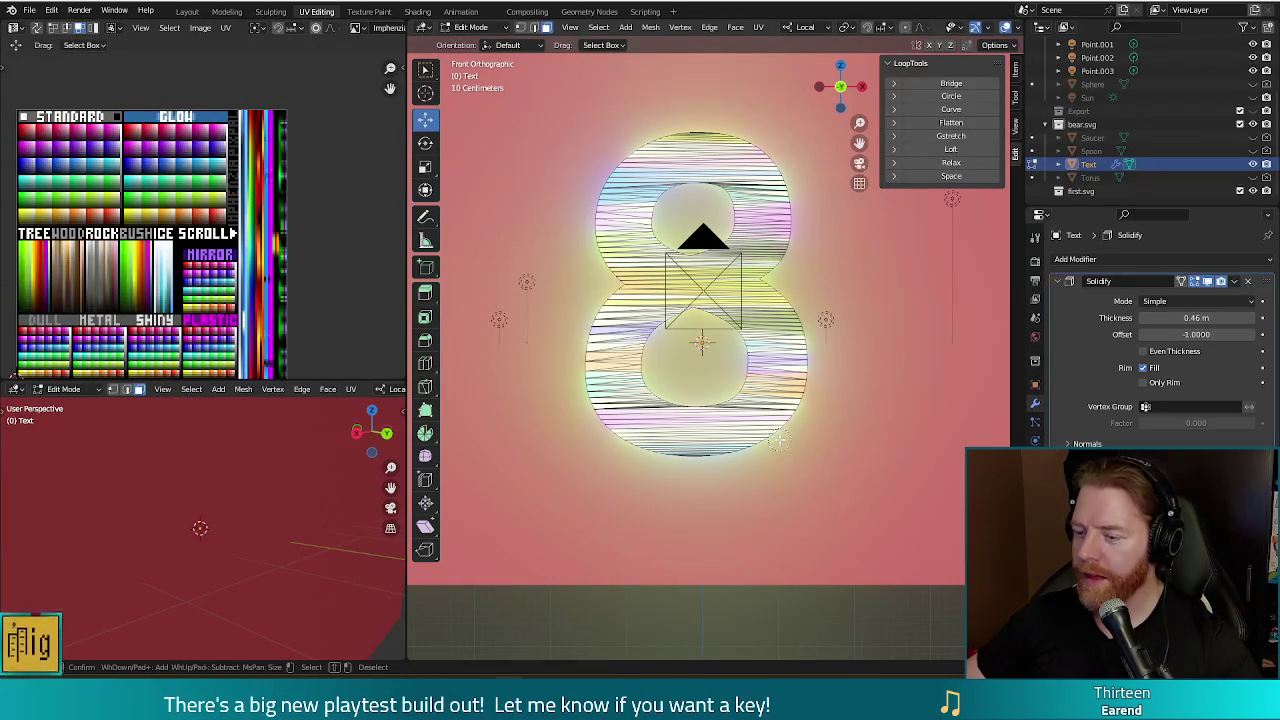
drag(778, 440, 785, 450)
key(Escape)
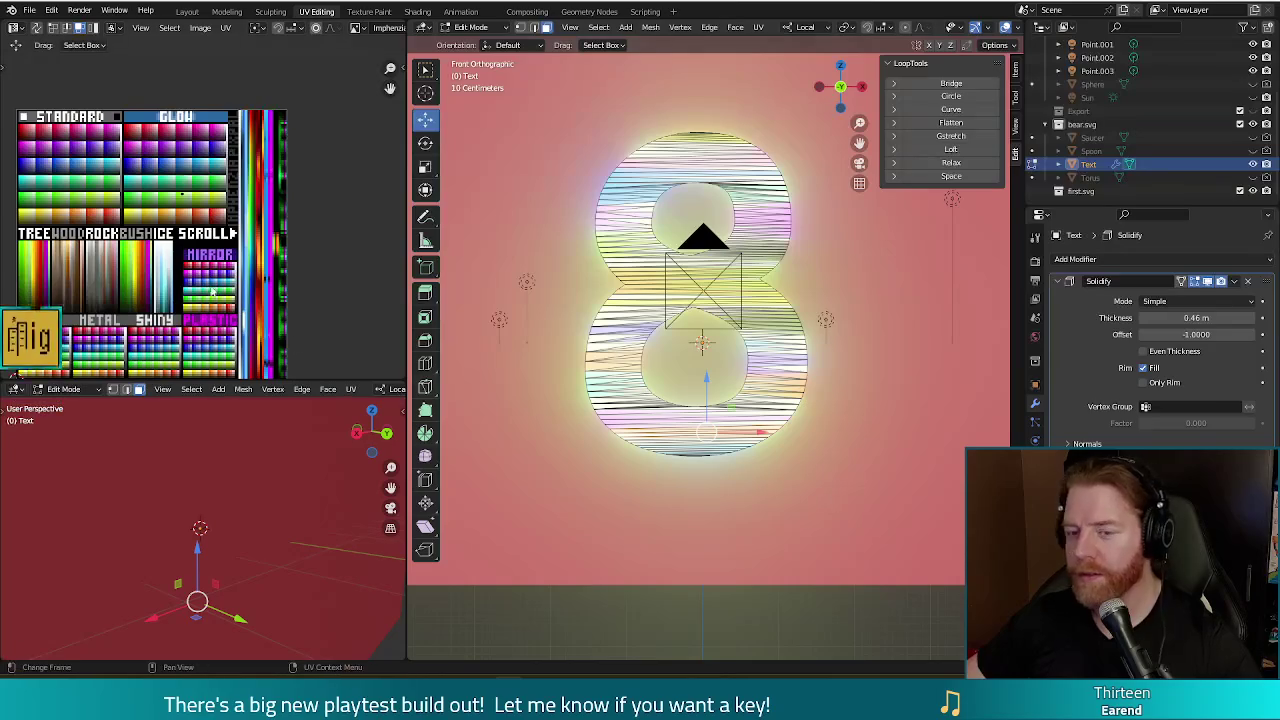
key(g)
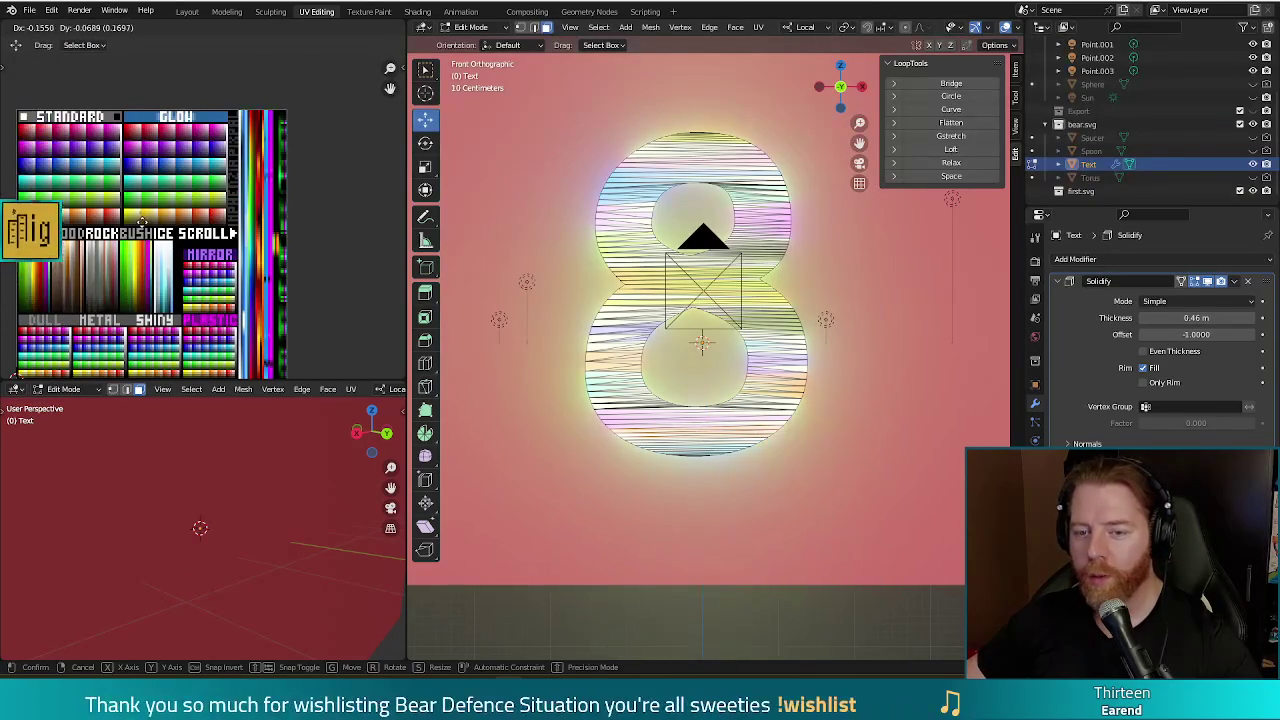
click(127, 216)
key(F12)
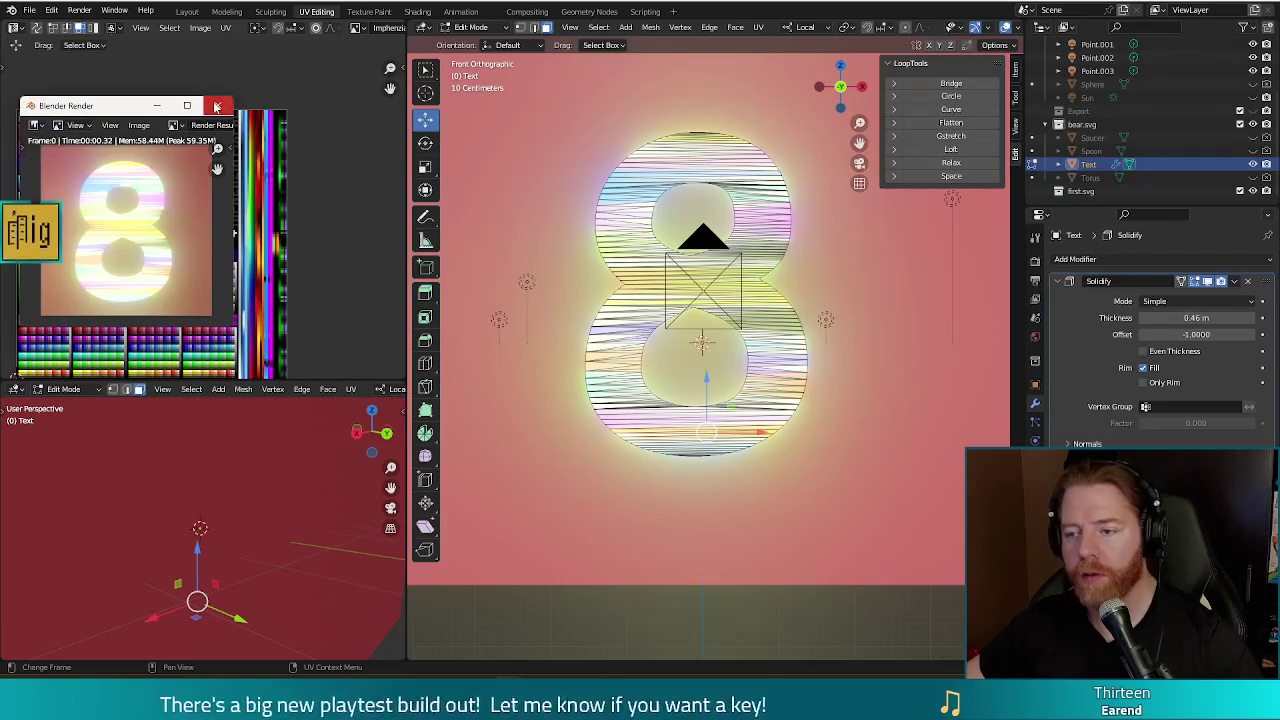
- Close the render, switch to edge select, and pick an edge on the 8's right side
click(221, 105)
key(2)
click(773, 290)
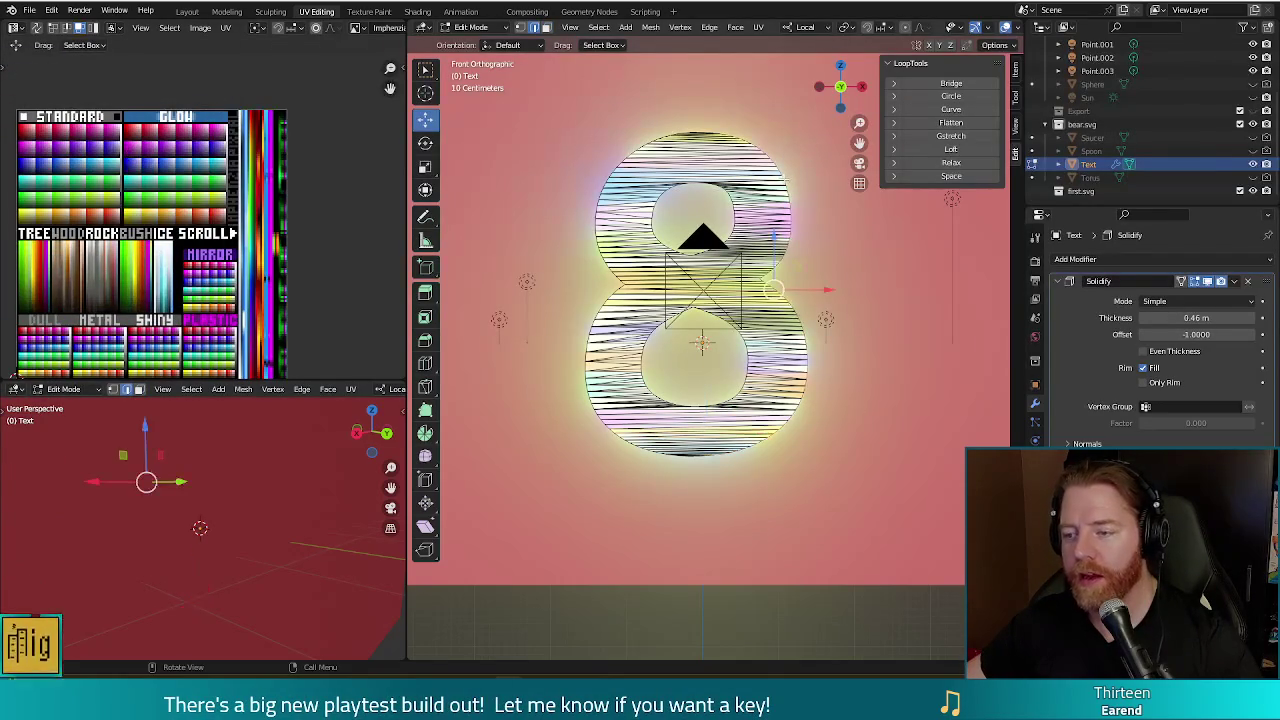
- Separate the selected centre part of the 8 into a new object with P > Selection
mouse_move(809, 233)
middle_down()
mouse_move(846, 240)
mouse_move(721, 189)
middle_up()
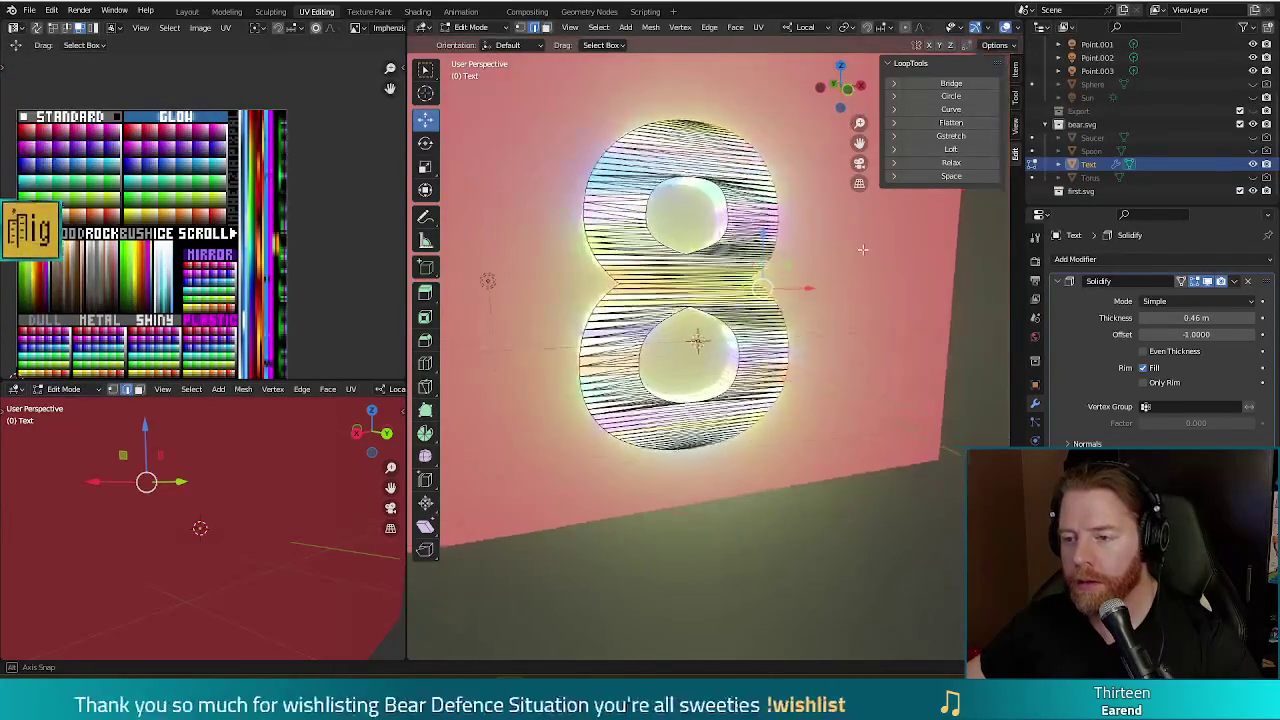
shift+click(615, 292)
middle_drag(615, 292, 866, 349)
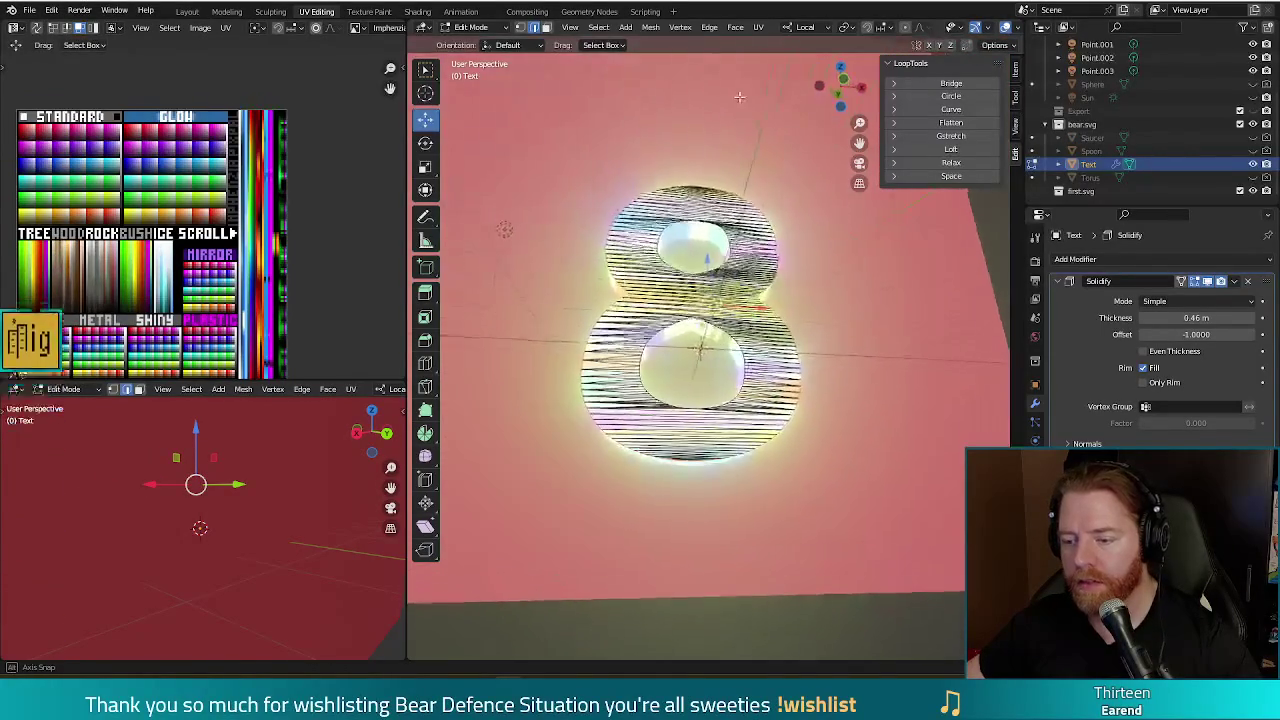
key(g)
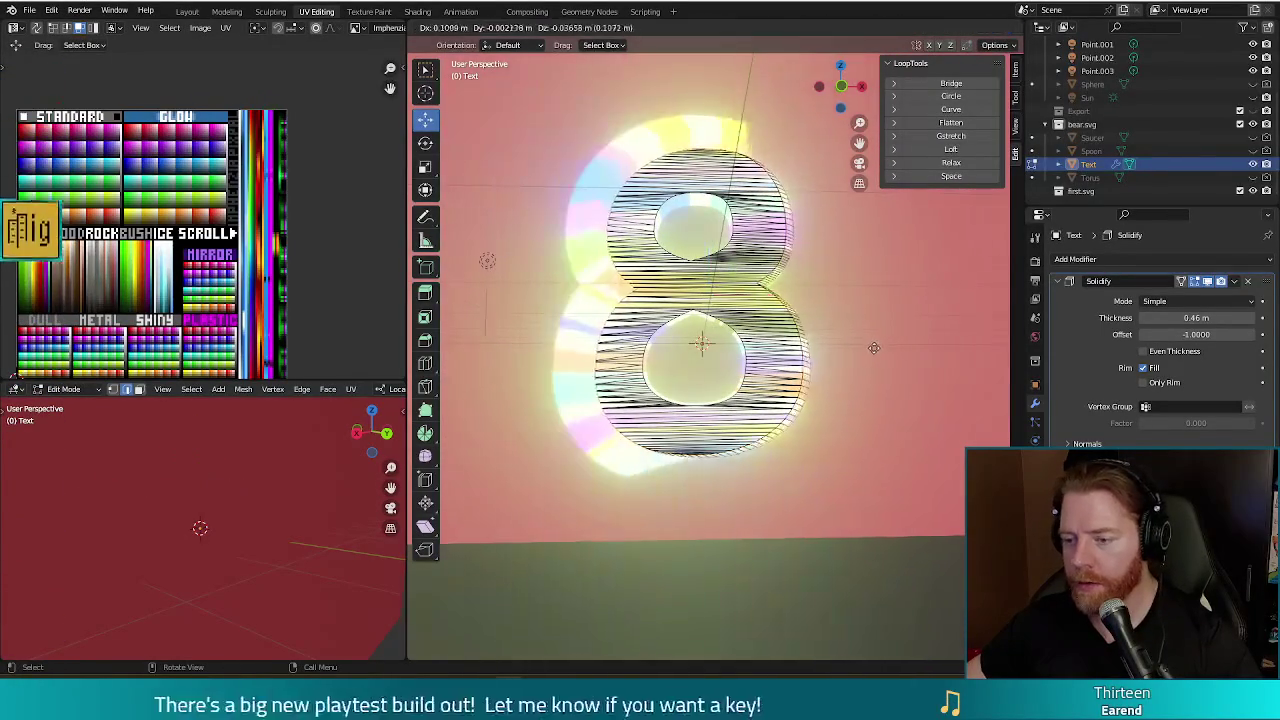
right_click(895, 330)
key(s)
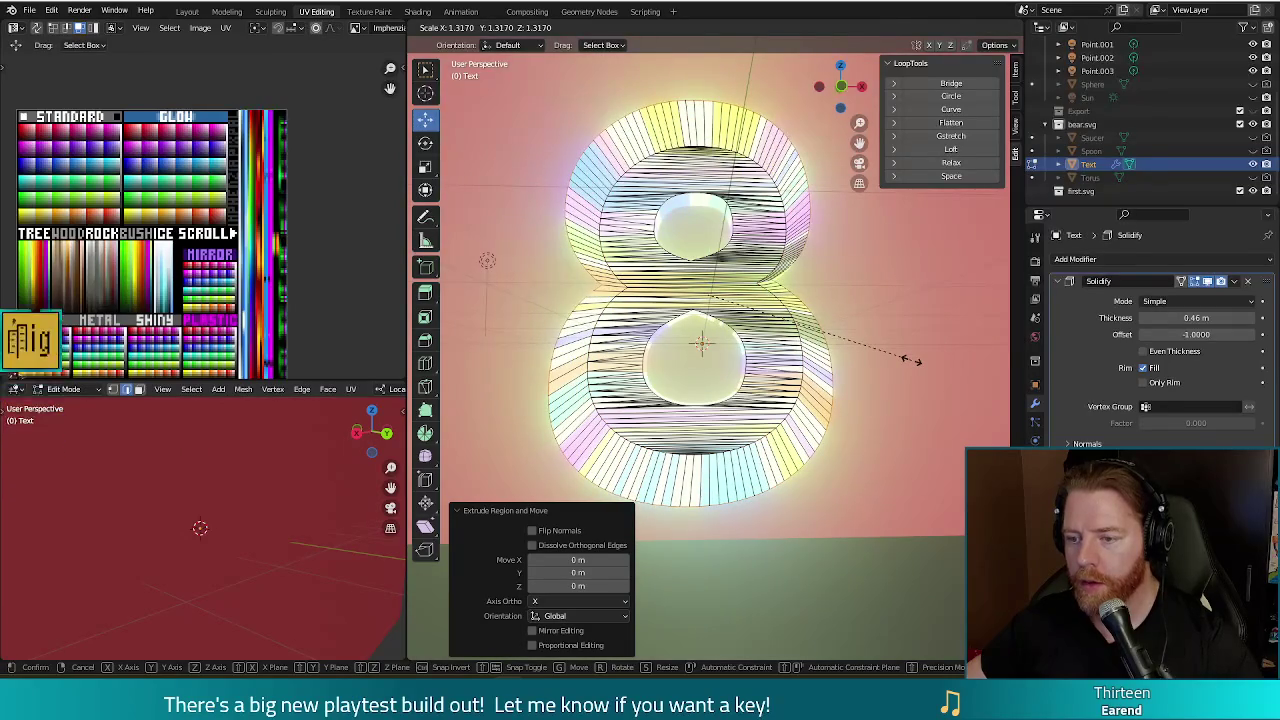
right_click(910, 360)
middle_drag(905, 356, 871, 325)
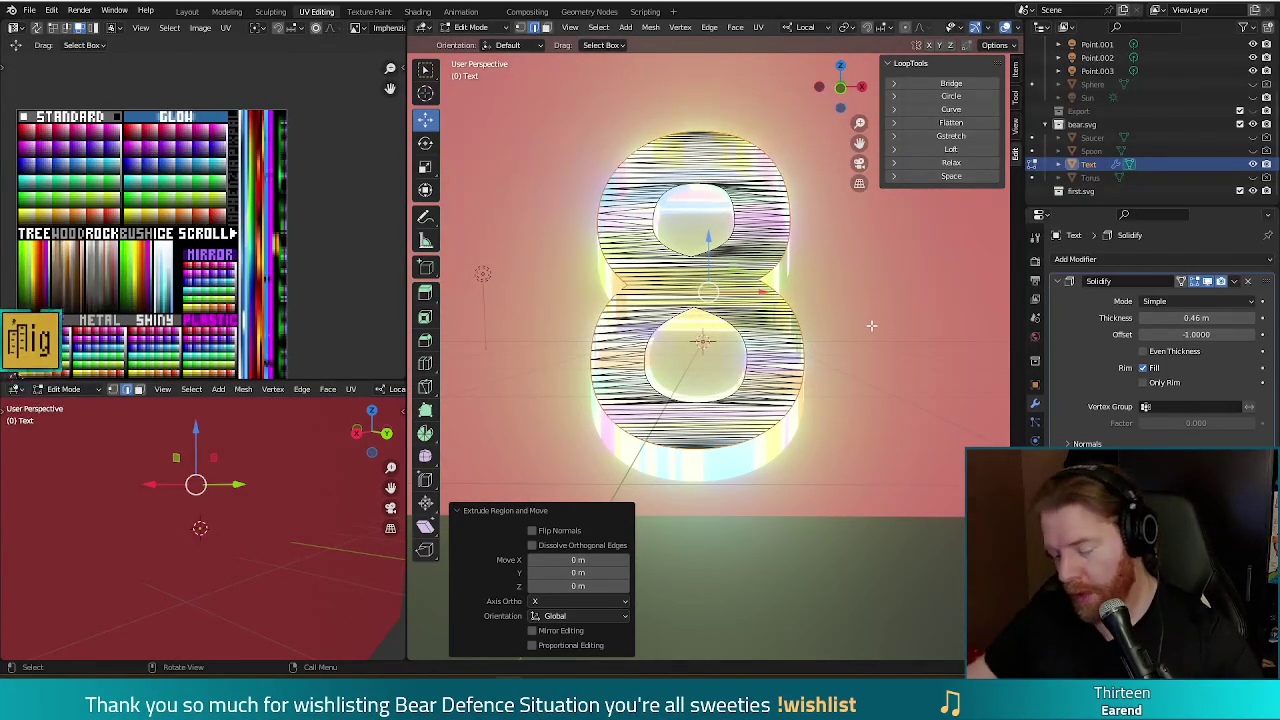
click(838, 351)
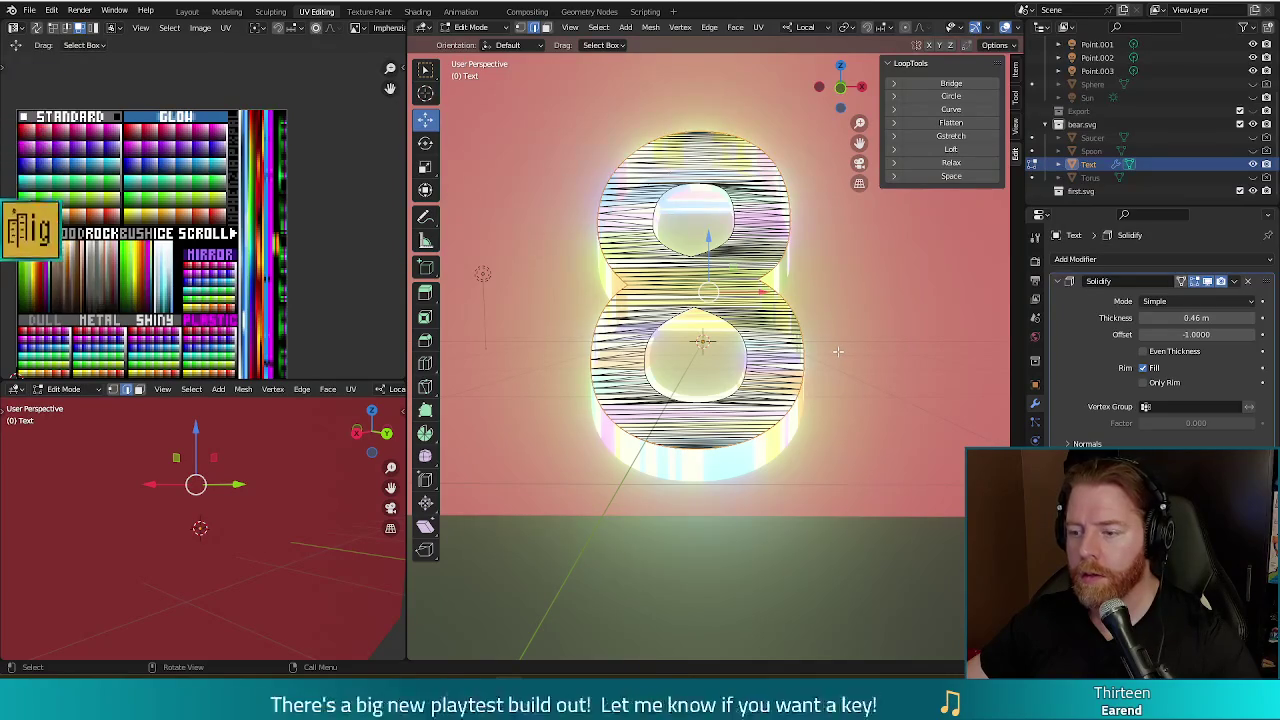
key(p)
click(829, 347)
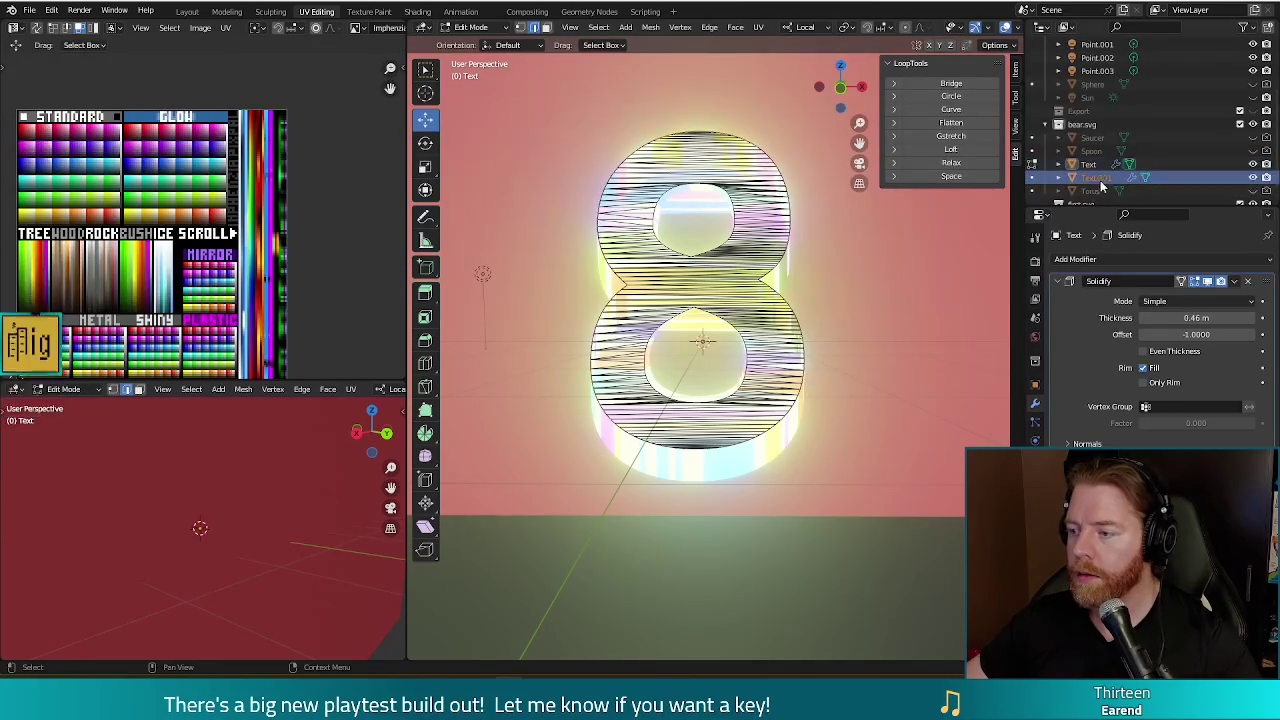
- Go back to the original Text object in Edit Mode and select all its geometry
key(Tab)
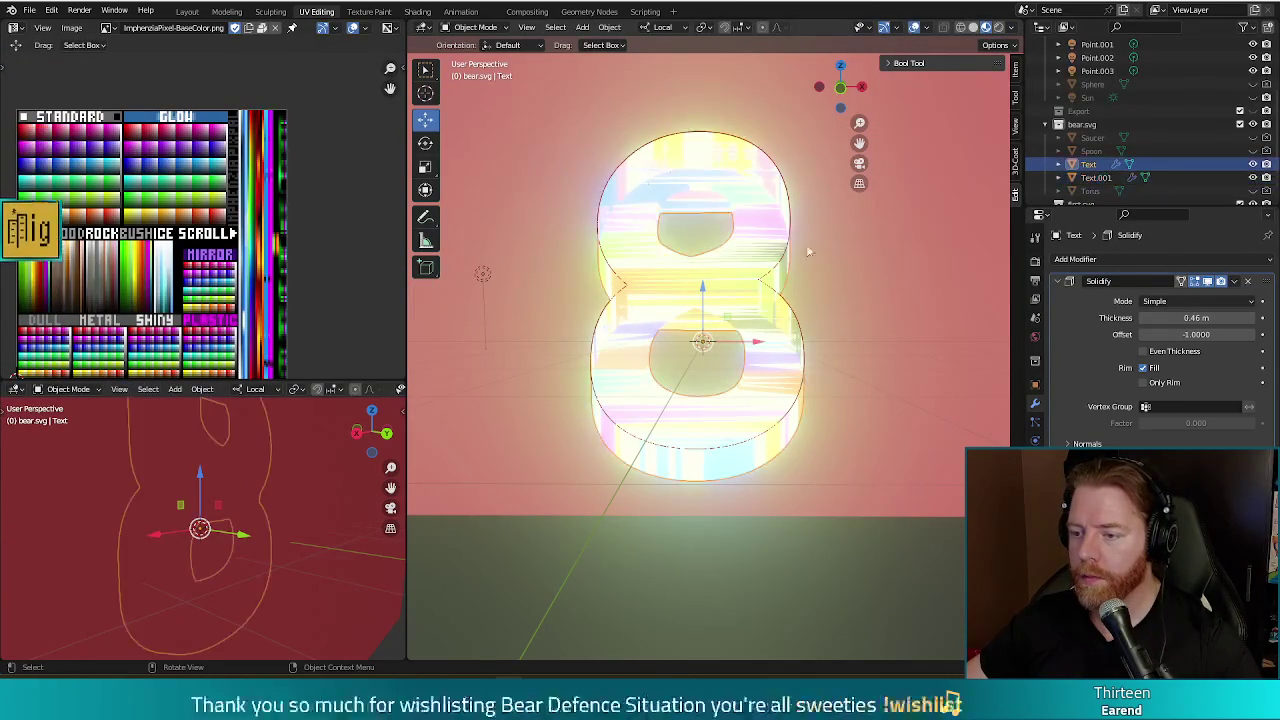
key(Tab)
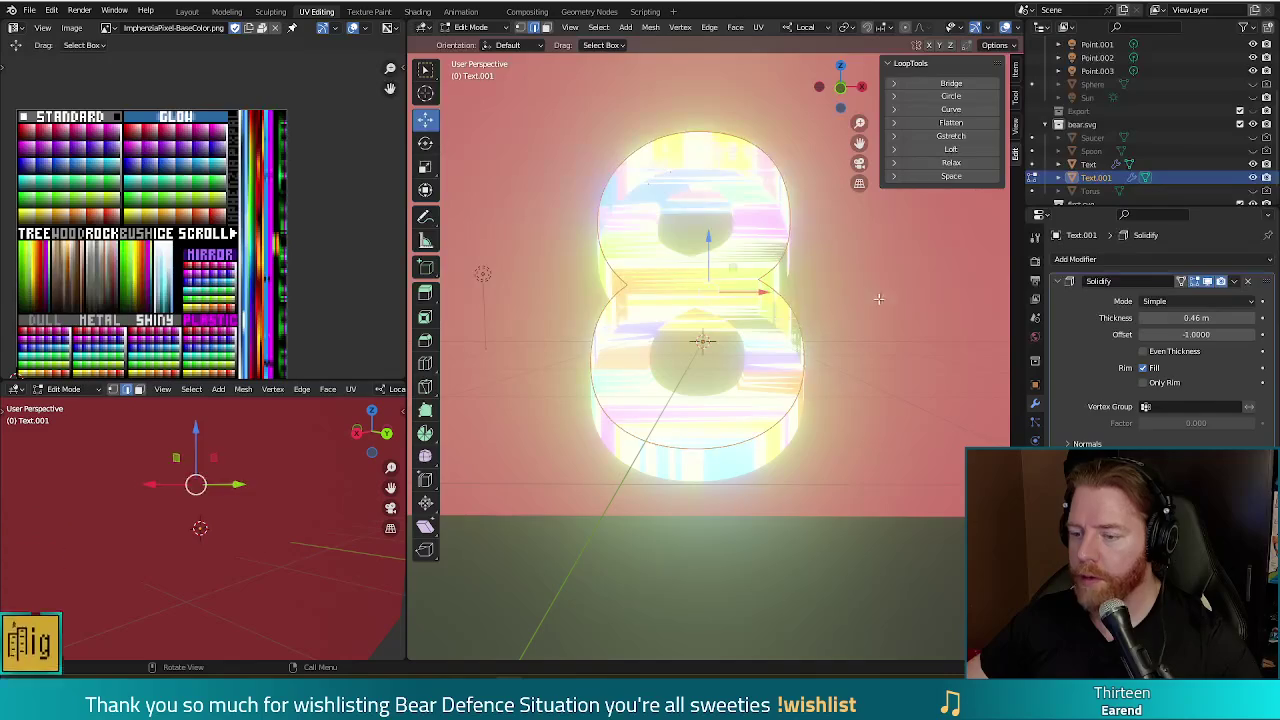
middle_drag(901, 290, 731, 290)
middle_drag(731, 341, 885, 340)
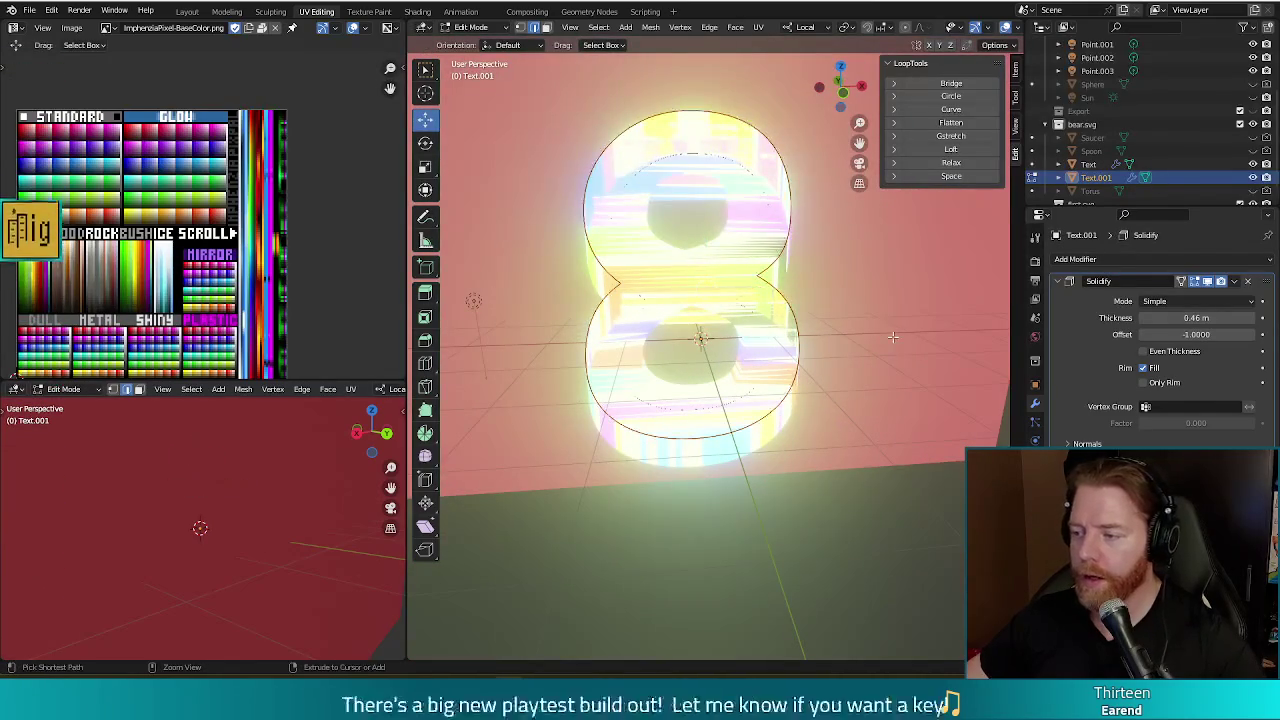
key(Tab)
shift+click(891, 336)
key(Tab)
key(a)
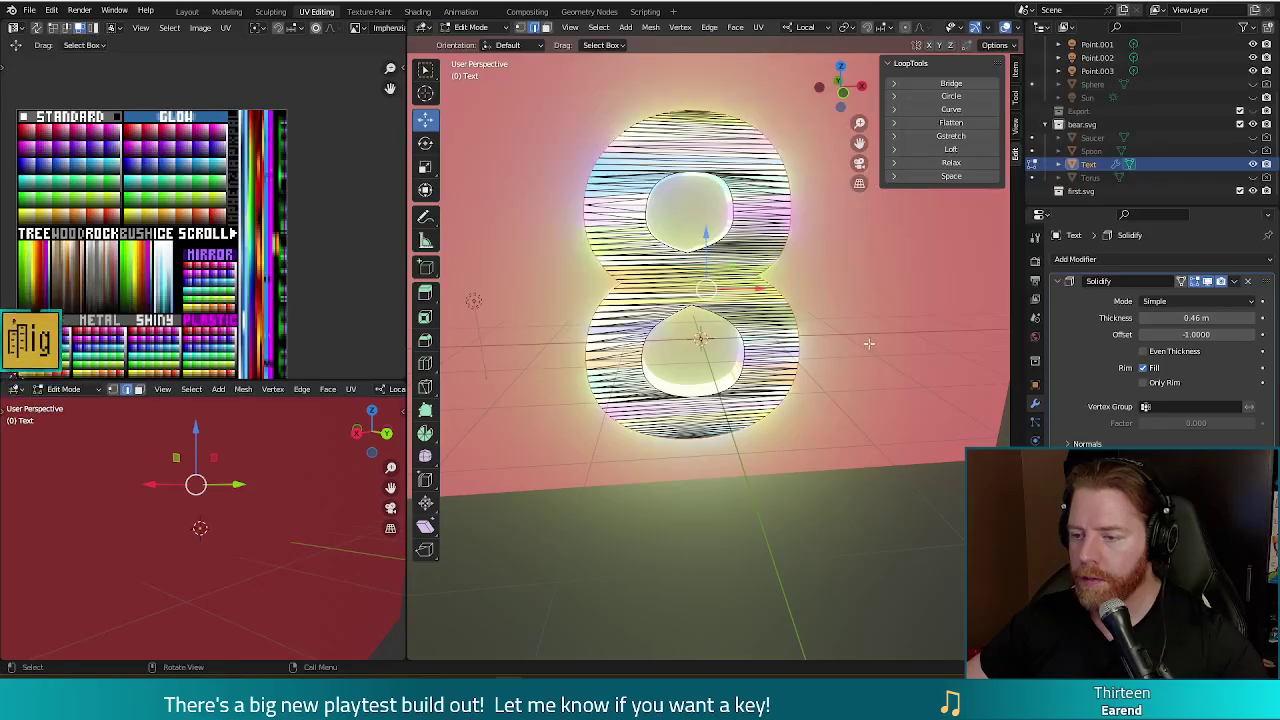
middle_drag(882, 345, 803, 328)
middle_drag(589, 276, 557, 302)
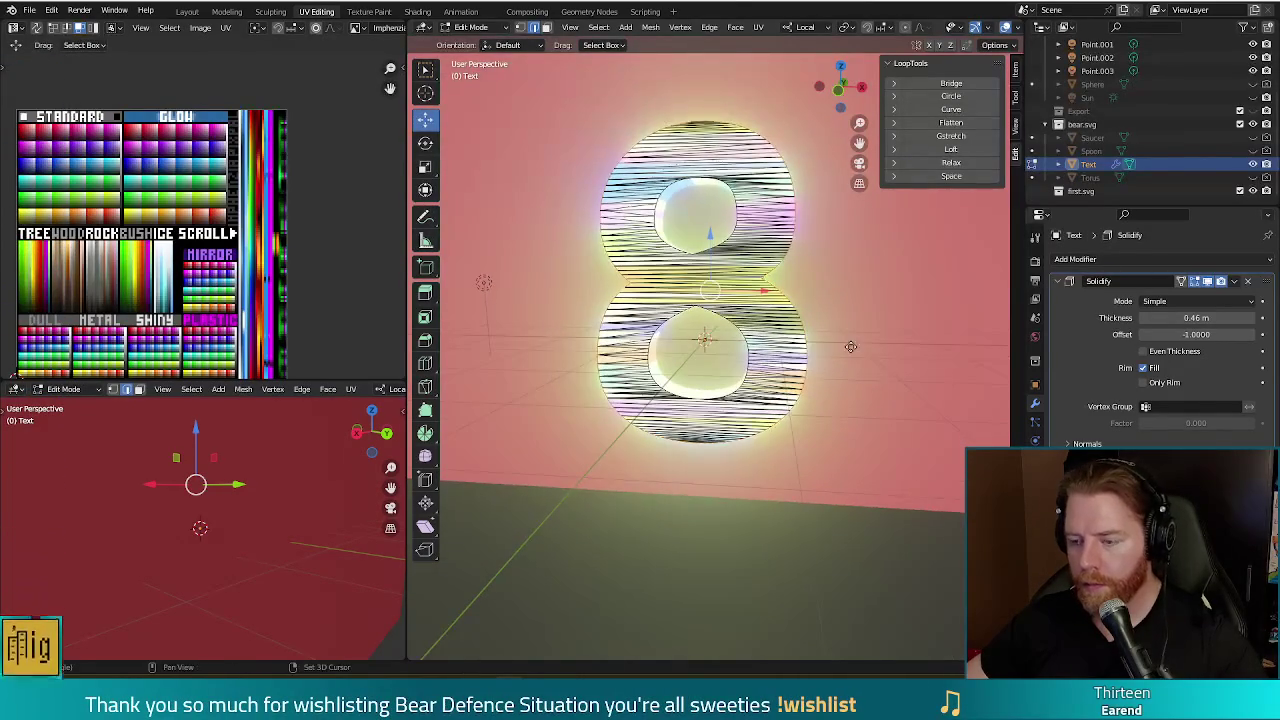
- Duplicate the 8's mesh and separate the copy into its own object, Text.001
key(g)
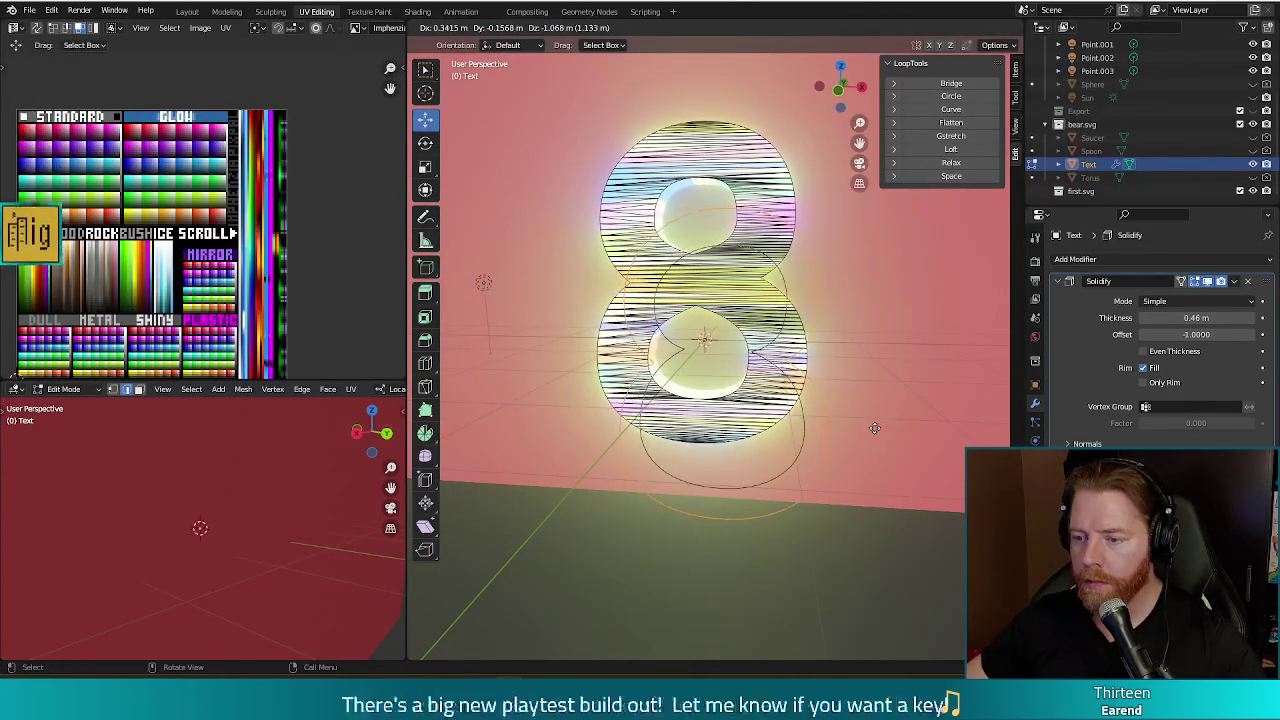
click(891, 462)
middle_drag(891, 462, 789, 456)
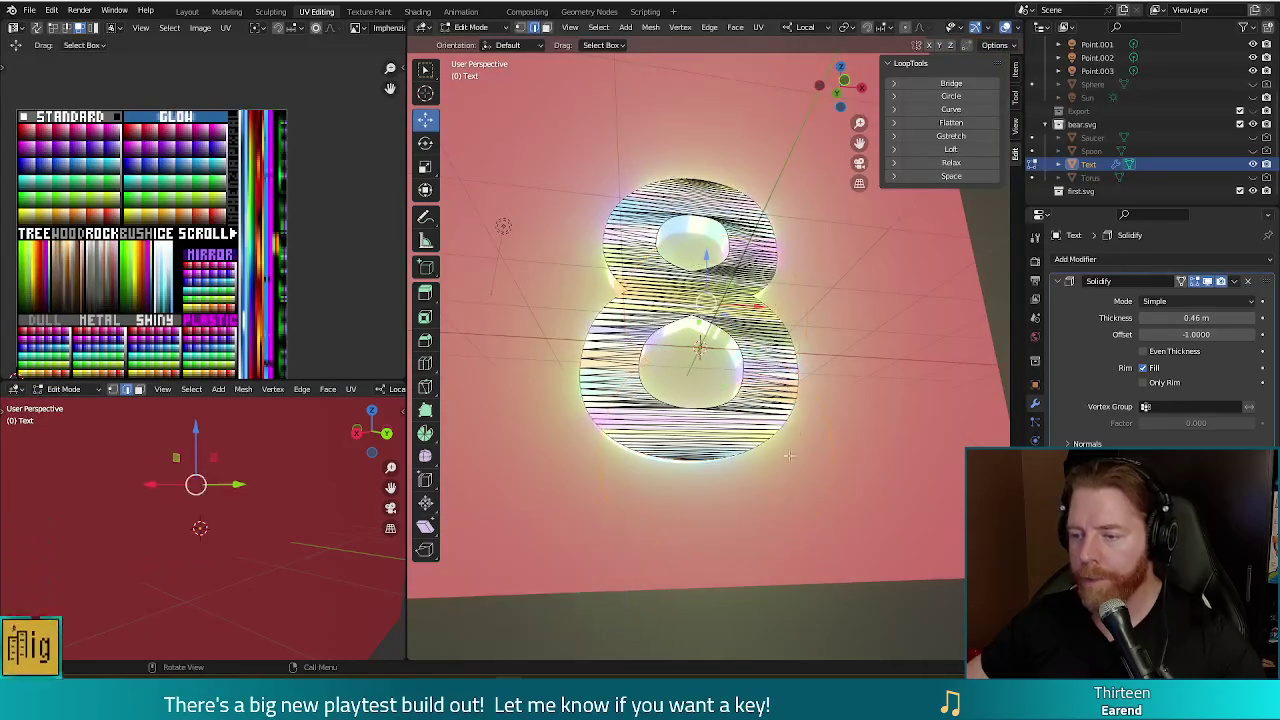
key(p)
click(843, 425)
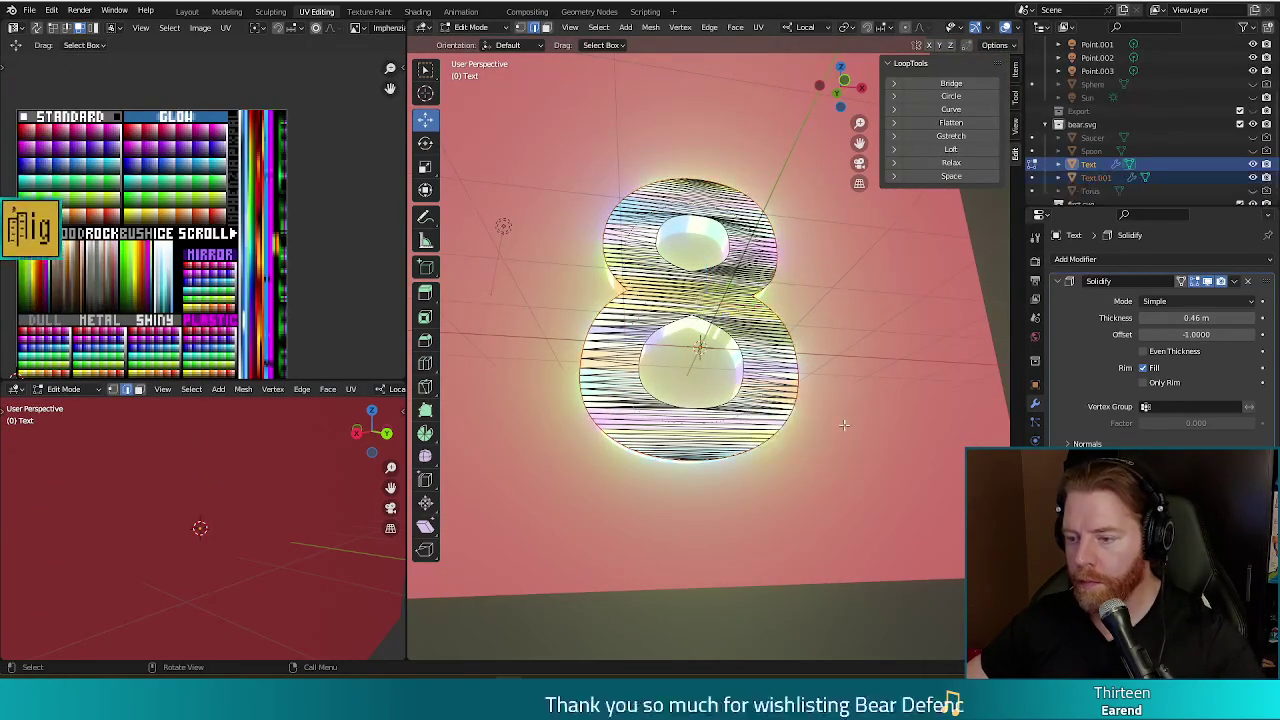
- Select Text.001, enter Edit Mode, and start scaling it up to about 1.04
click(1092, 180)
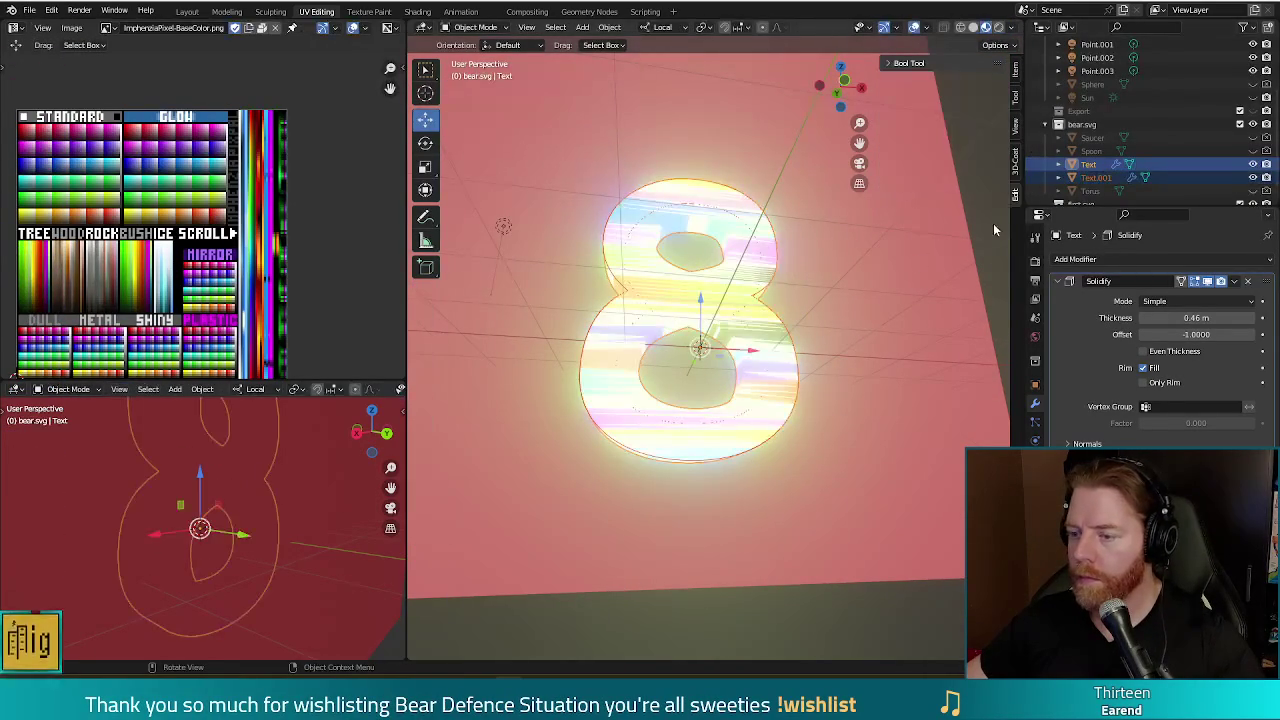
middle_drag(866, 345, 855, 355)
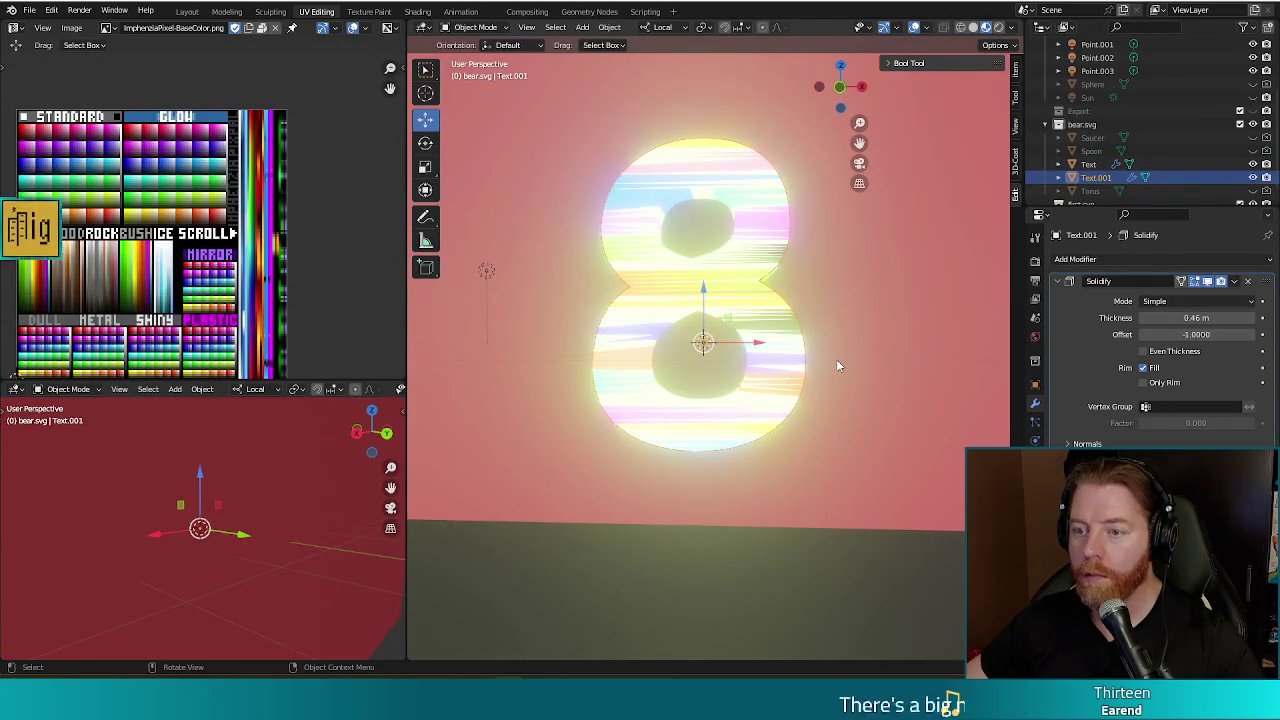
key(Tab)
key(s)
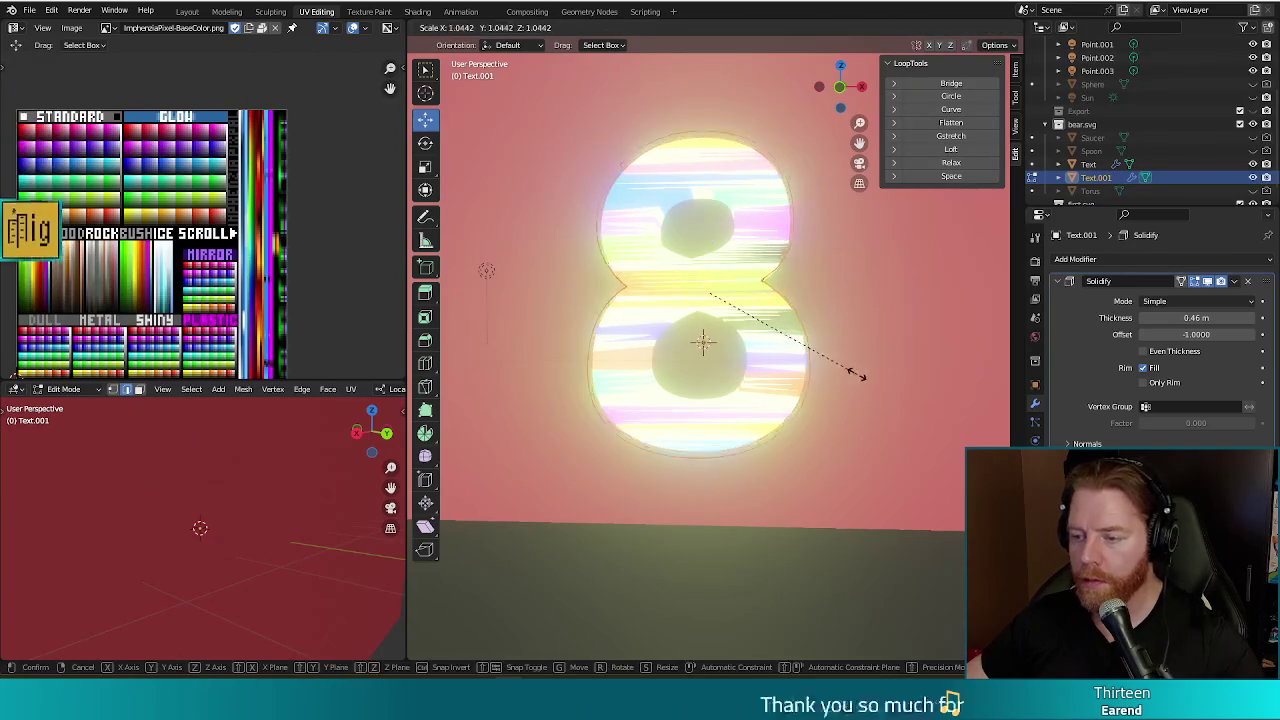
- Confirm the copy's 1.092 enlargement, then try a 3 m move and undo it
click(860, 378)
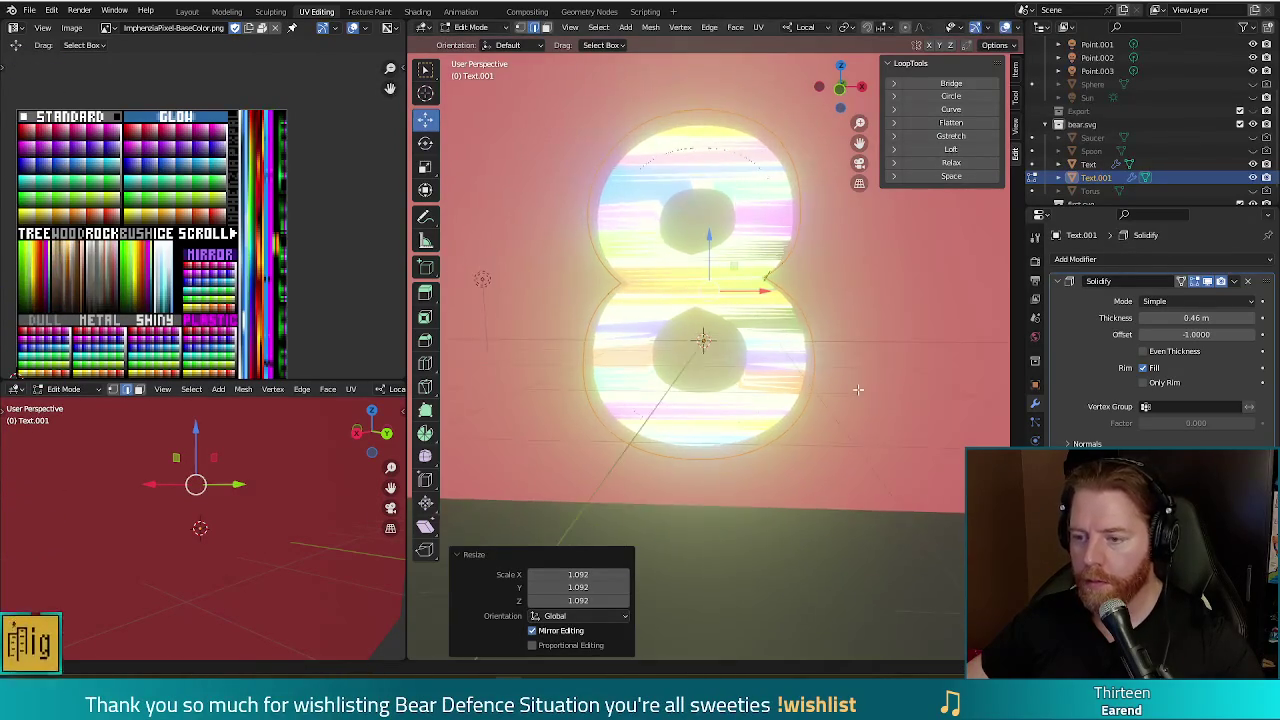
key(g)
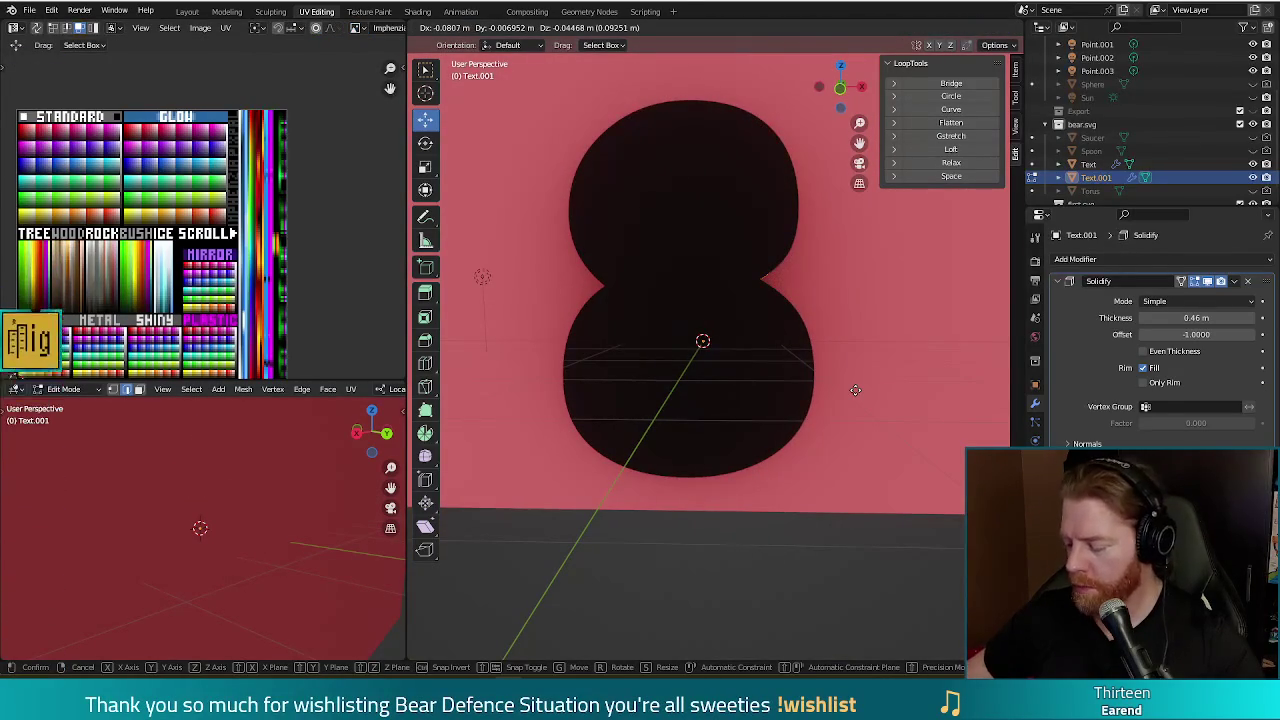
text(3)
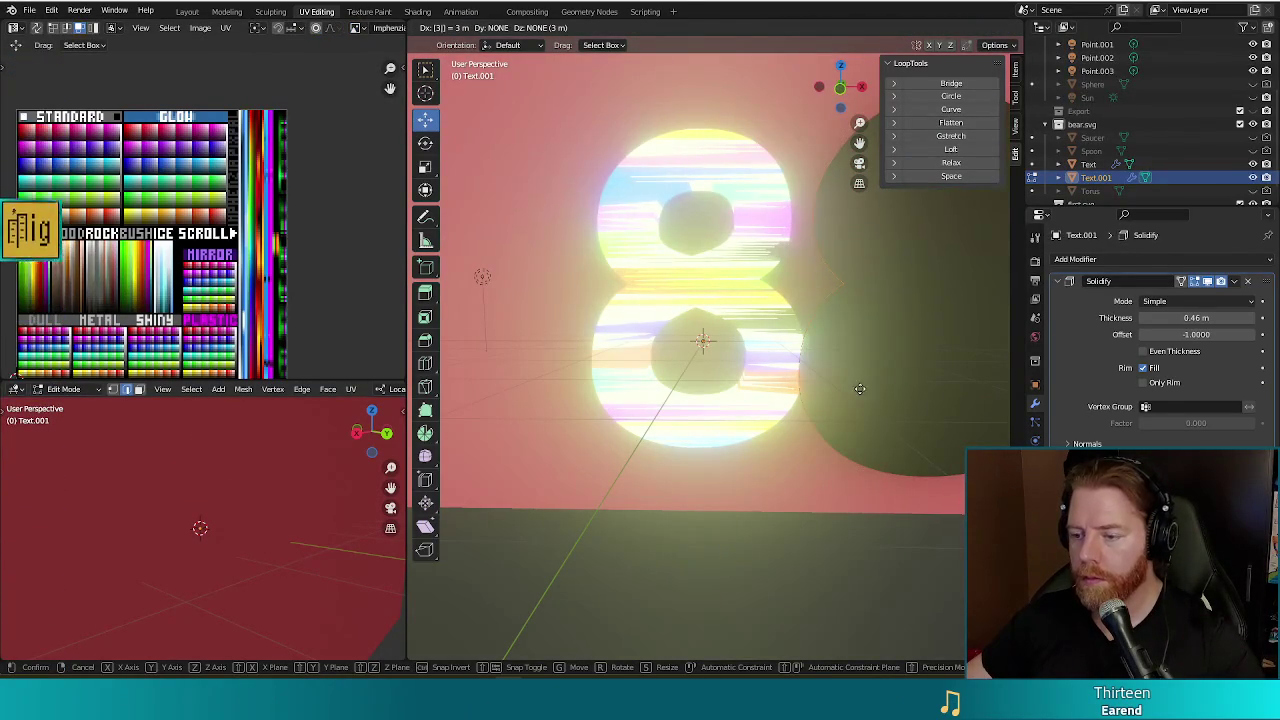
key(Return)
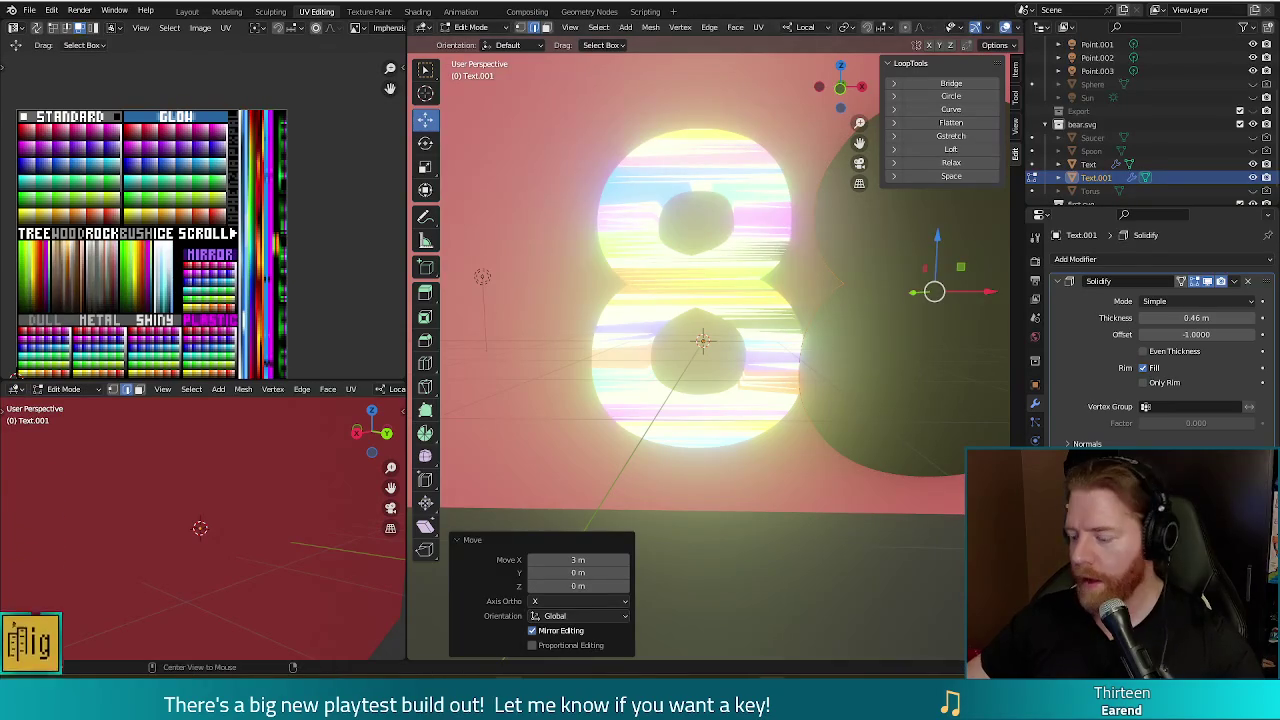
middle_drag(735, 471, 875, 428)
key(ctrl+z)
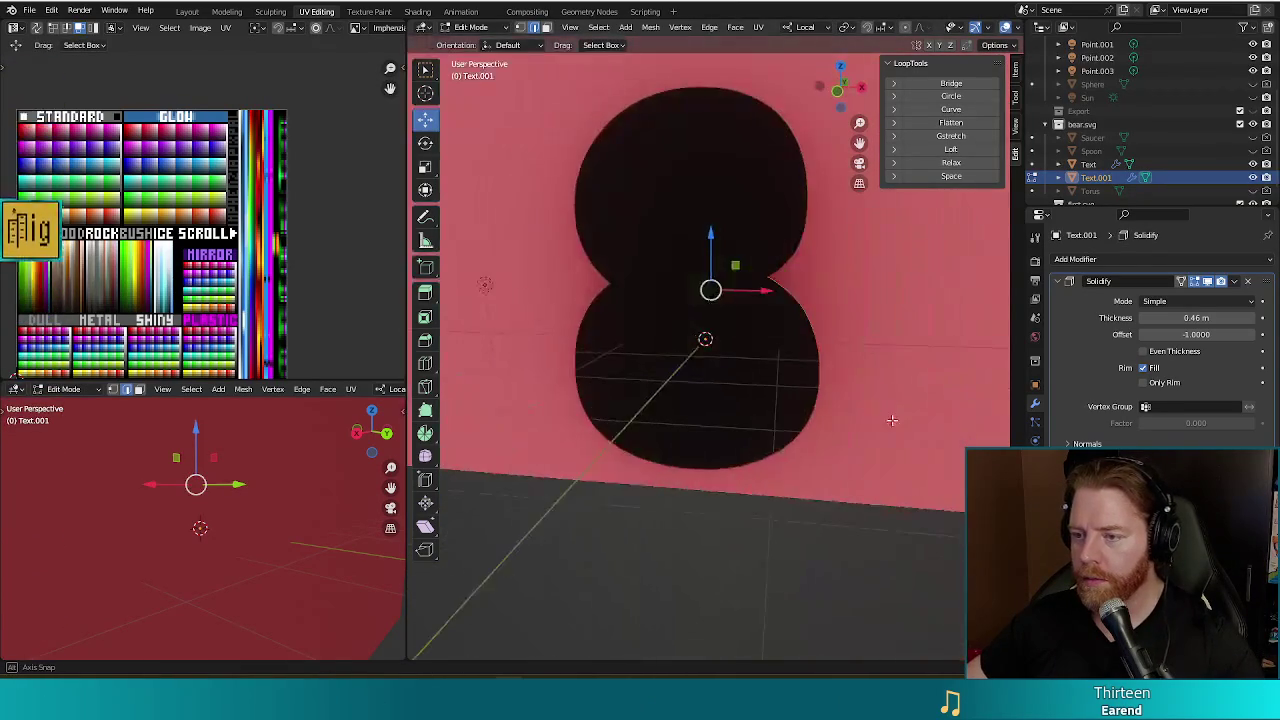
- Flip the normals of the copied 8 with Mesh > Normals > Flip
key(Tab)
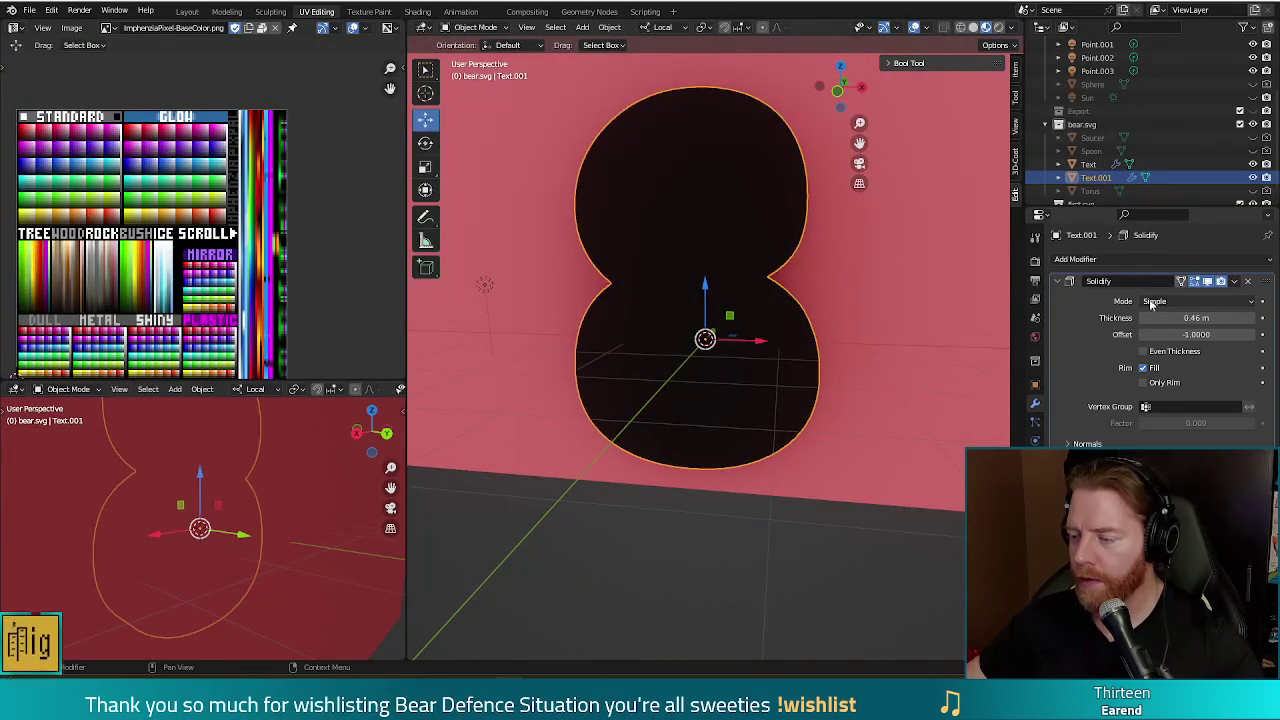
middle_drag(933, 370, 826, 369)
key(Tab)
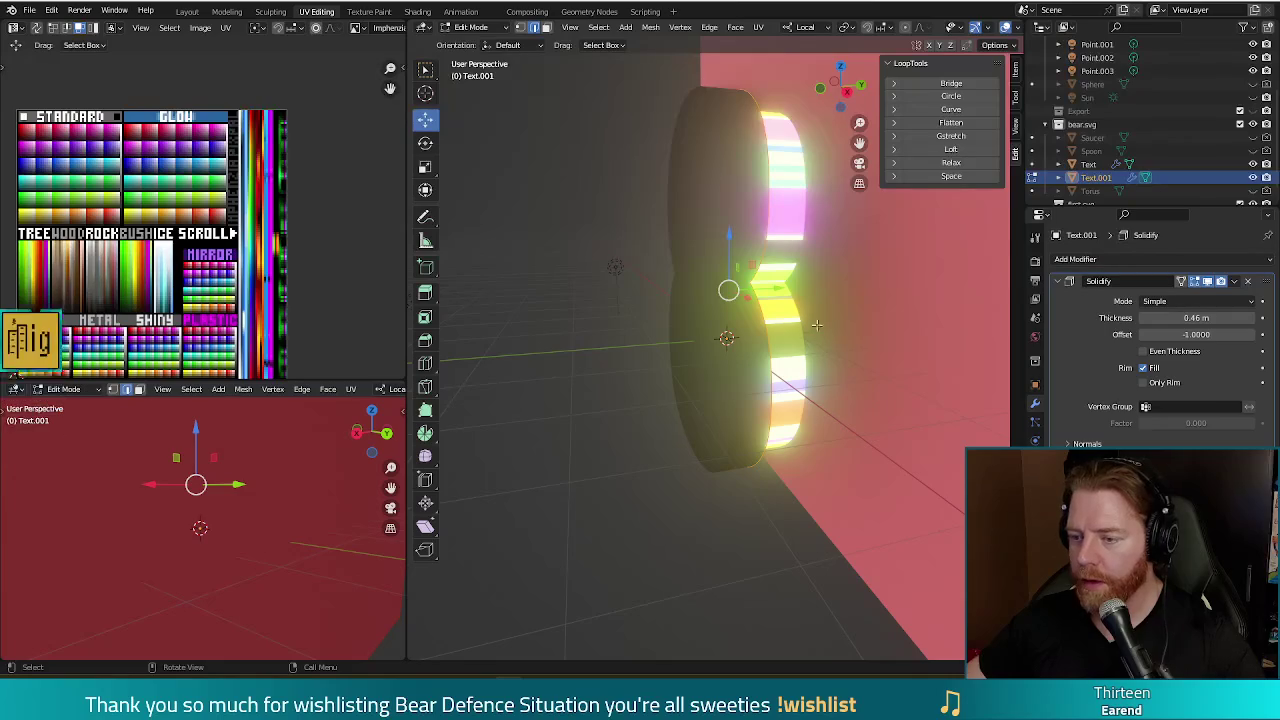
middle_drag(890, 318, 866, 345)
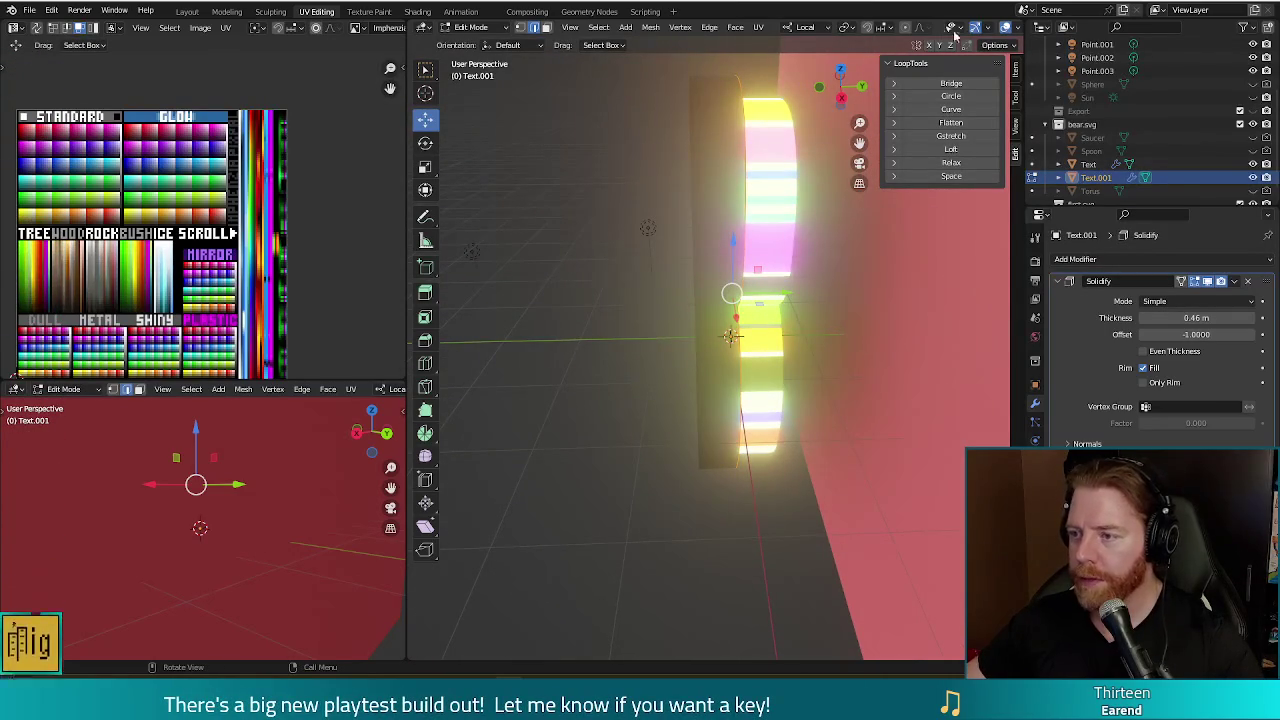
click(992, 30)
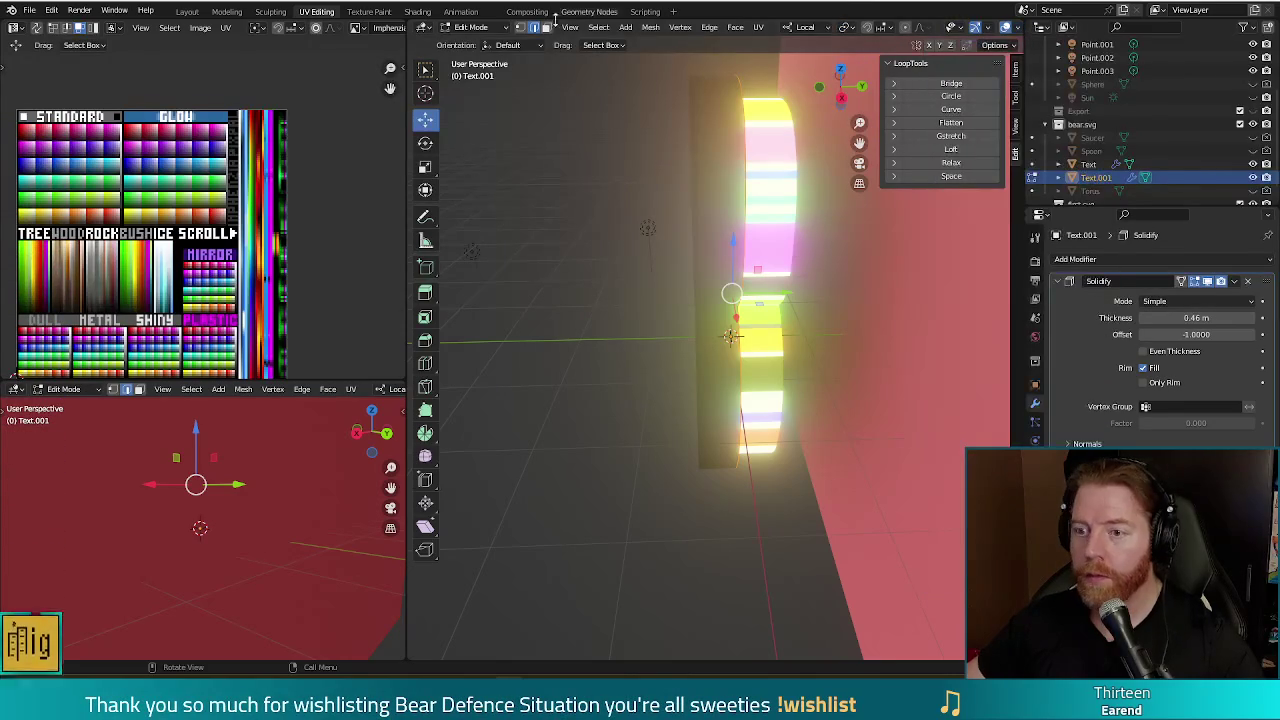
click(651, 28)
click(766, 253)
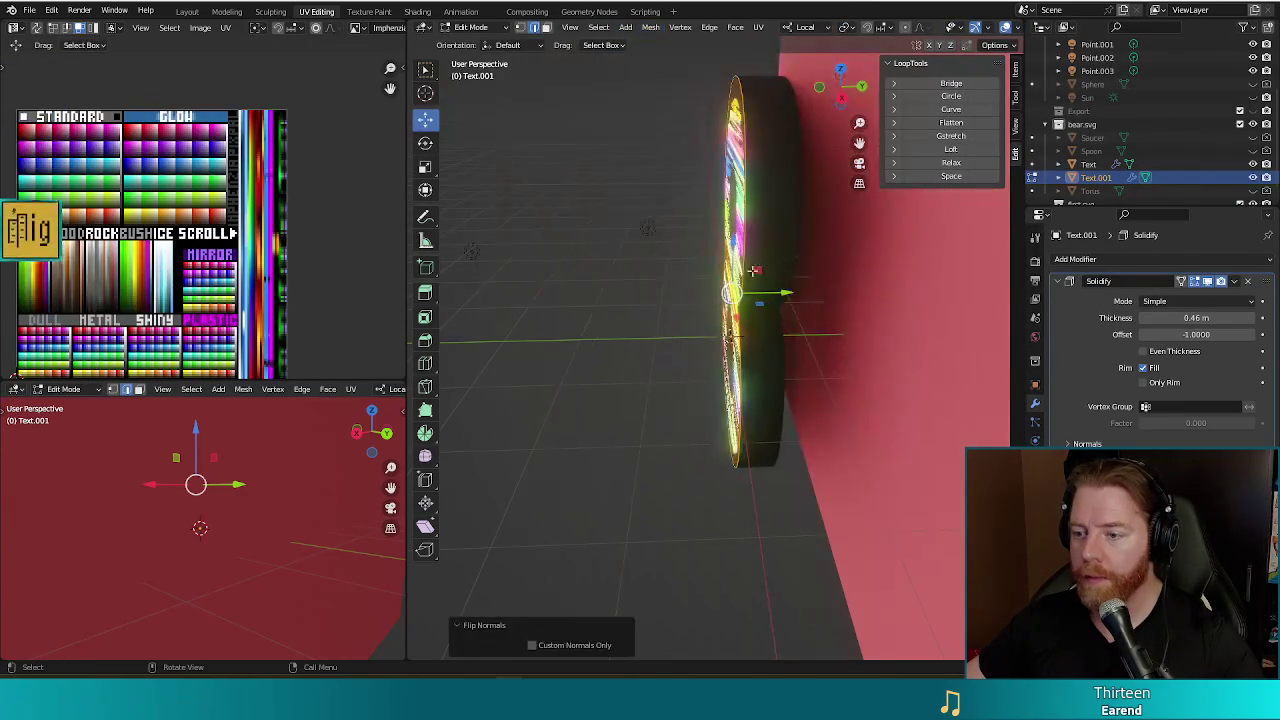
- Move the copy 0.068465 m along its local Y axis
middle_drag(754, 270, 731, 286)
drag(780, 292, 783, 289)
middle_drag(783, 289, 760, 273)
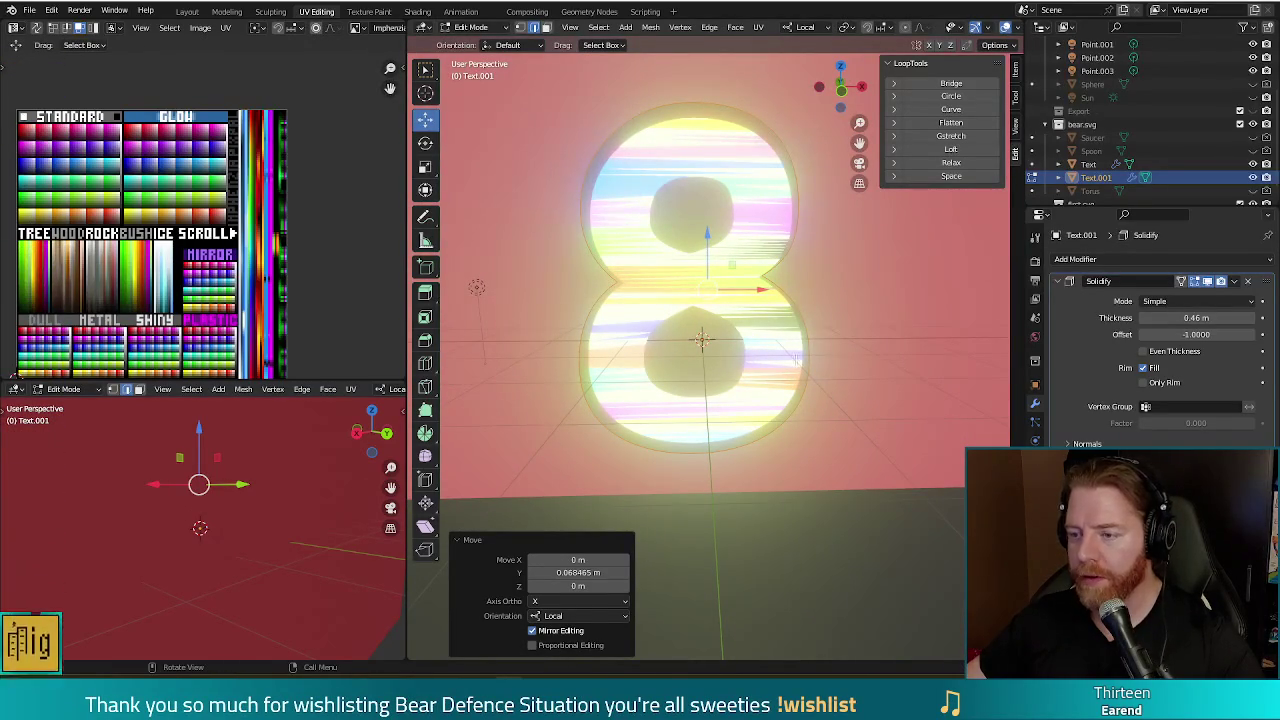
key(KP_1)
key(s)
key(z)
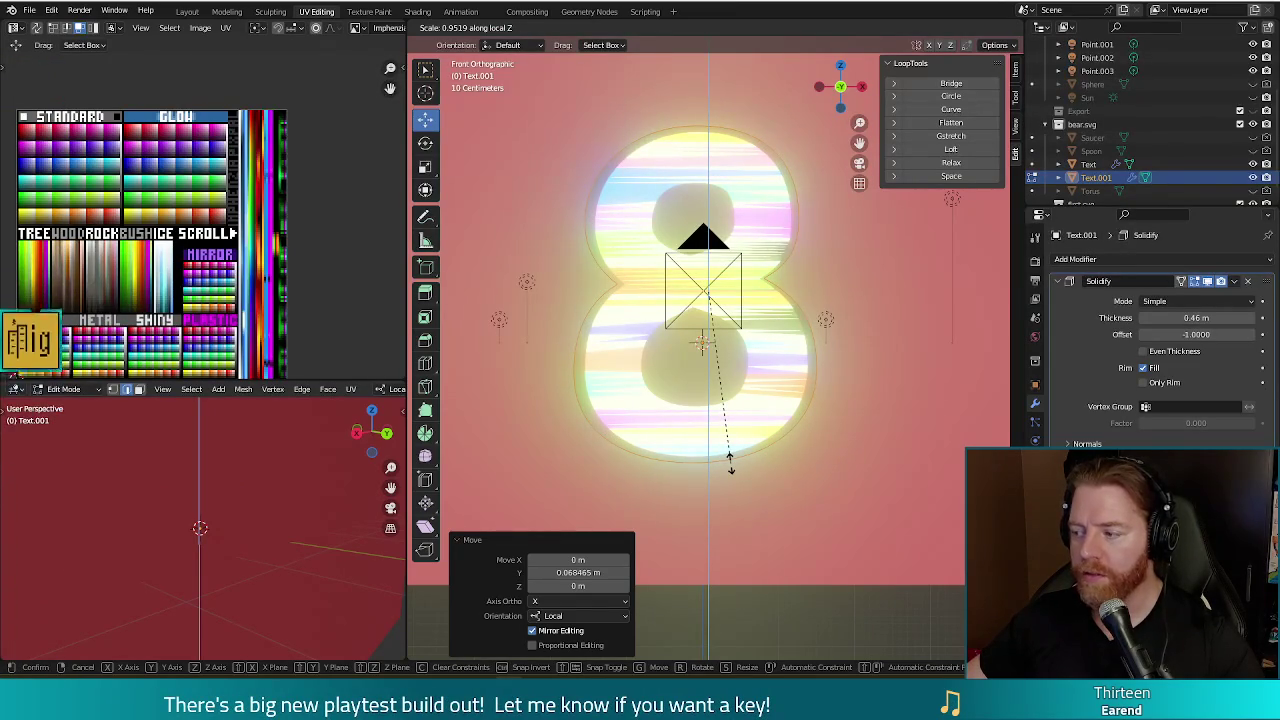
key(Escape)
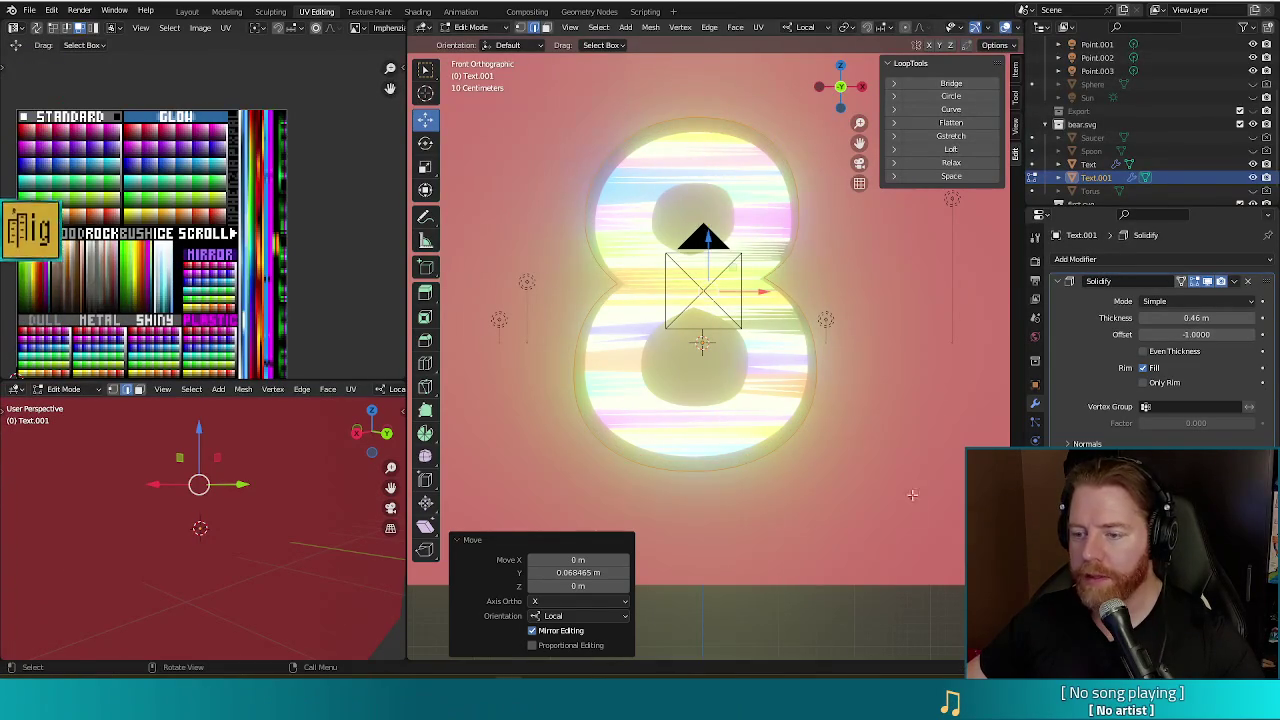
middle_drag(845, 410, 840, 403)
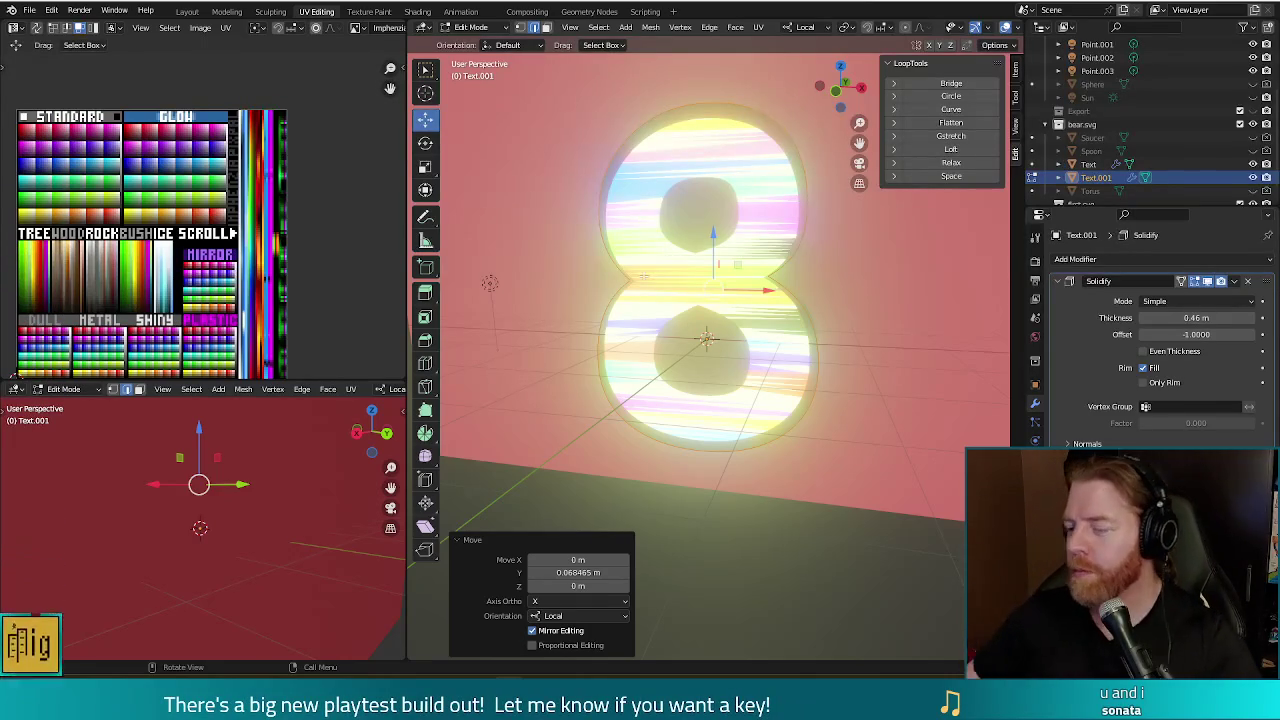
middle_drag(760, 531, 789, 527)
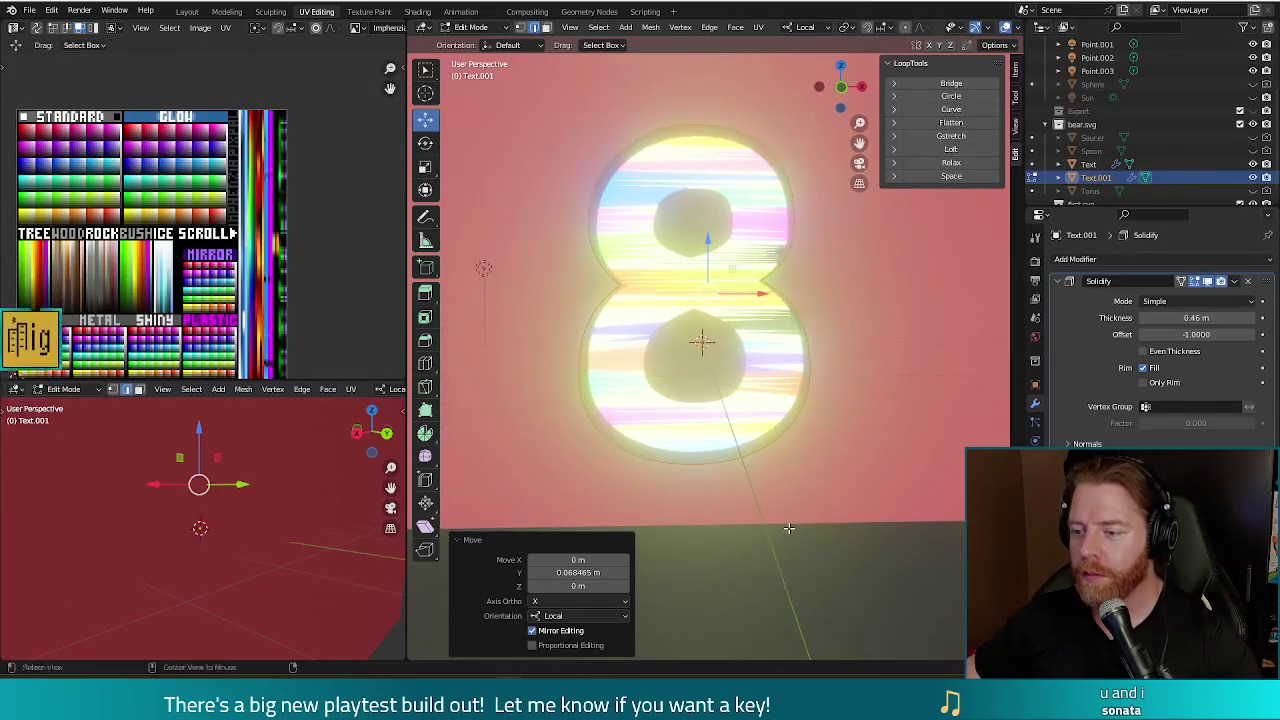
key(ctrl+z)
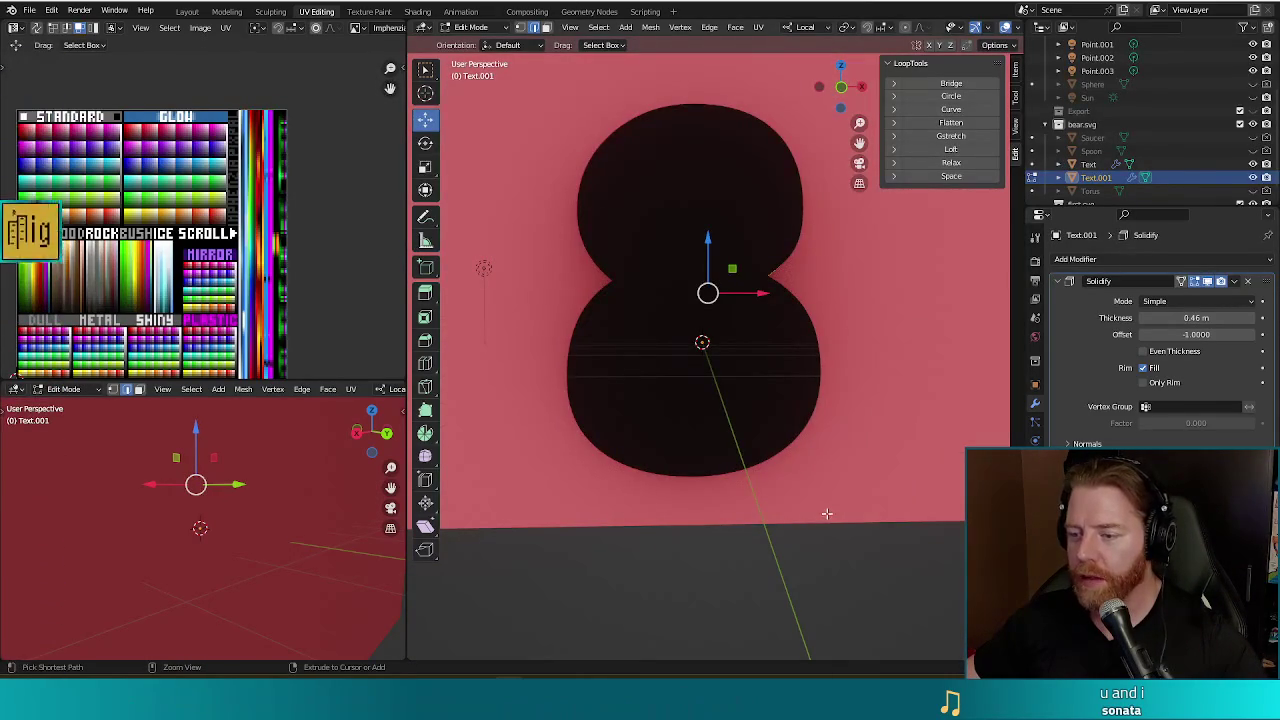
key(ctrl+shift+z)
key(ctrl+z)
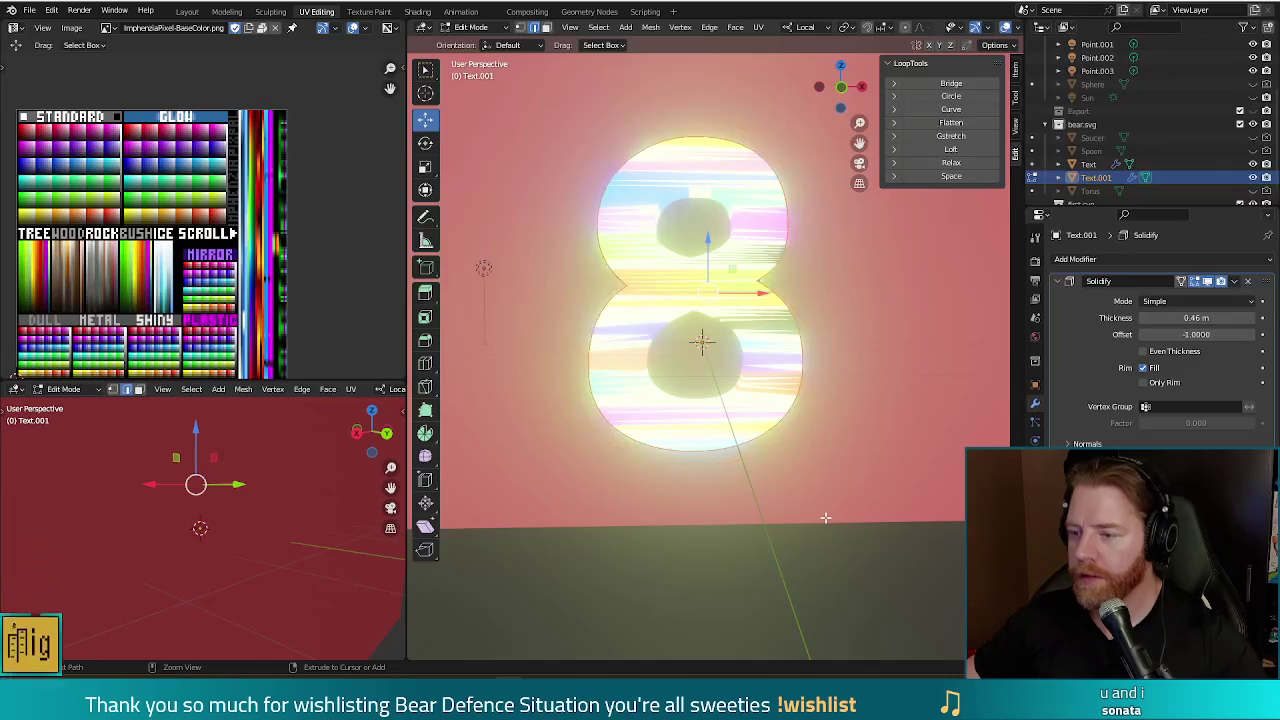
mouse_move(784, 348)
middle_down()
mouse_move(769, 316)
mouse_move(857, 332)
middle_up()
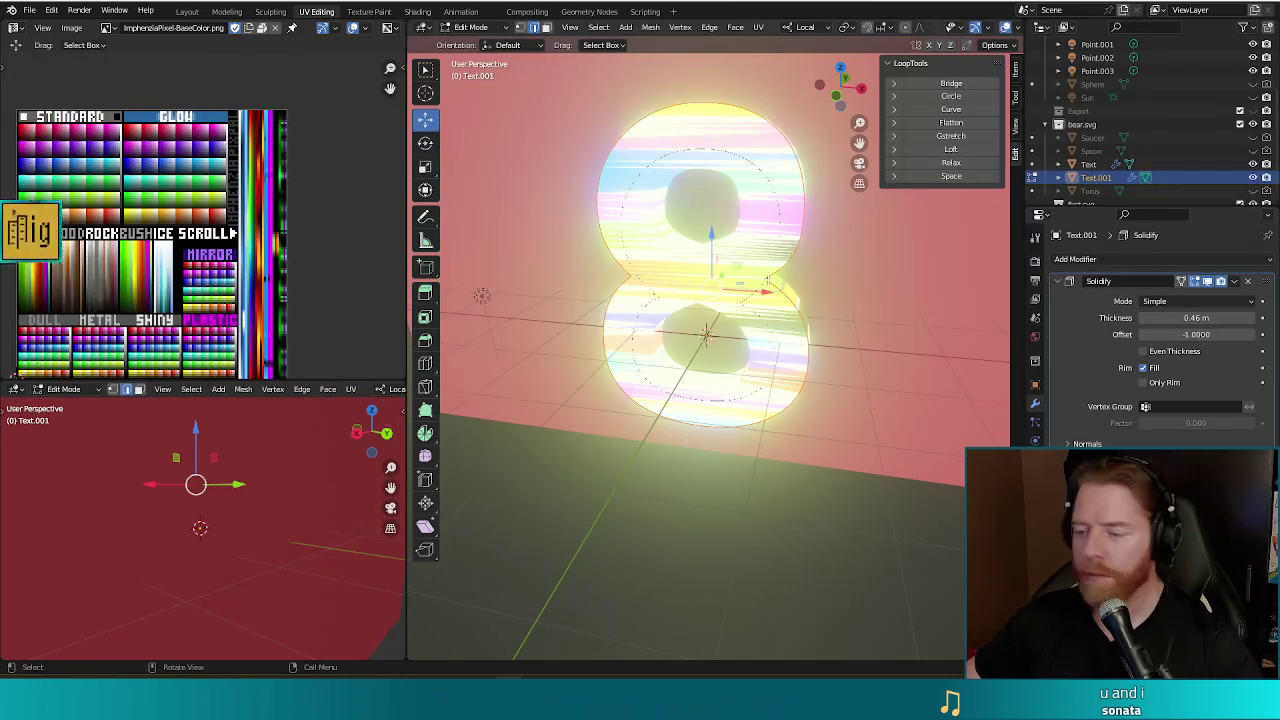
- Return to object mode, search for 'scale' and 'normal' commands, then cancel the search
key(Tab)
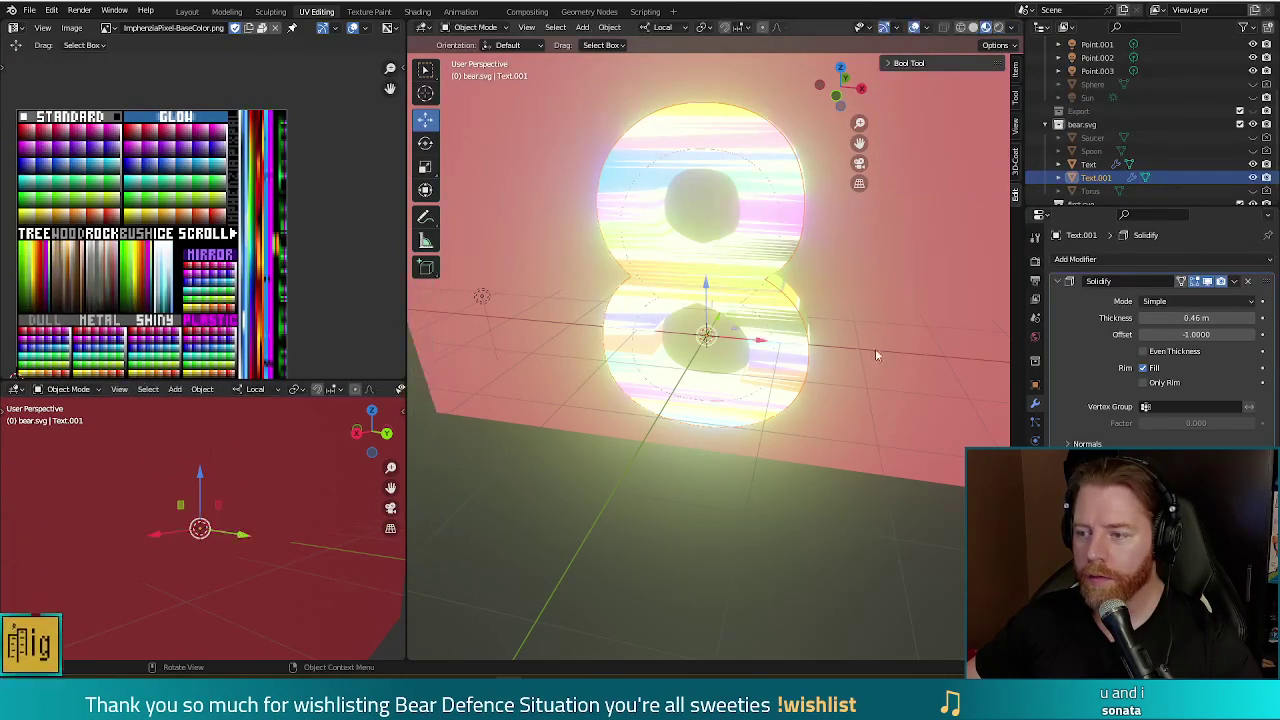
middle_drag(875, 348, 894, 302)
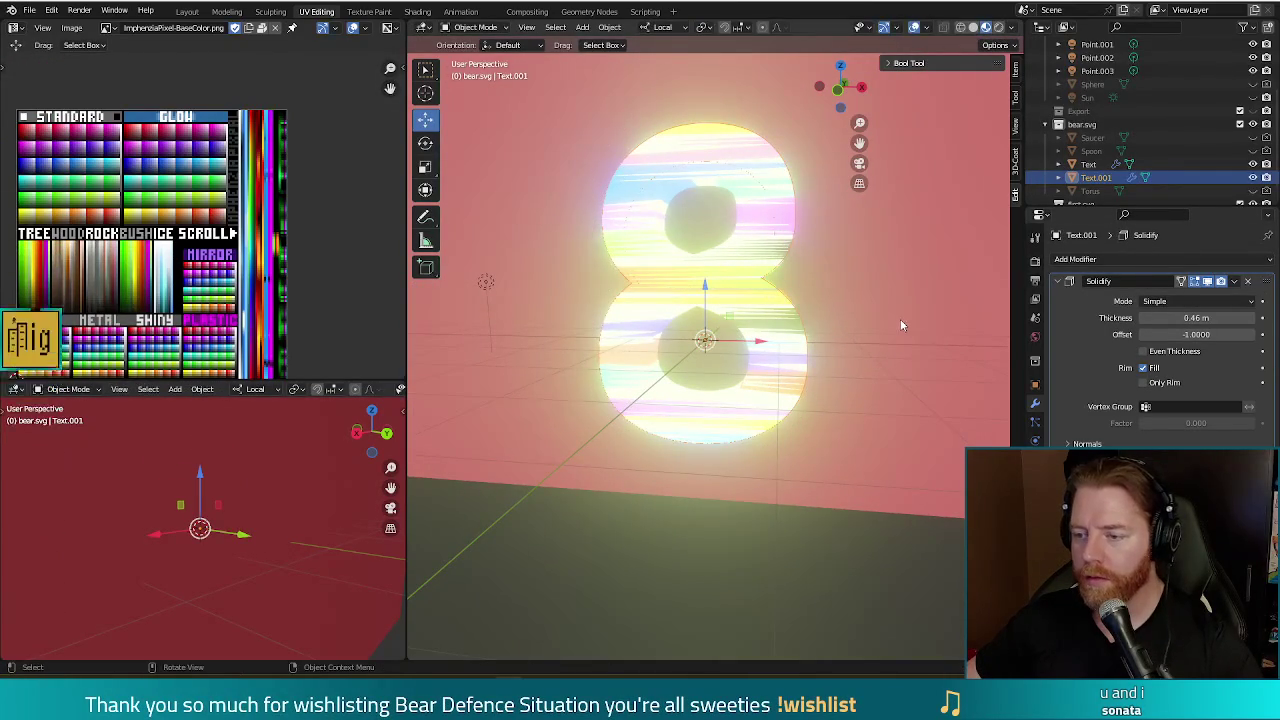
mouse_move(878, 296)
middle_down()
mouse_move(853, 317)
mouse_move(878, 311)
mouse_move(800, 310)
mouse_move(894, 306)
middle_up()
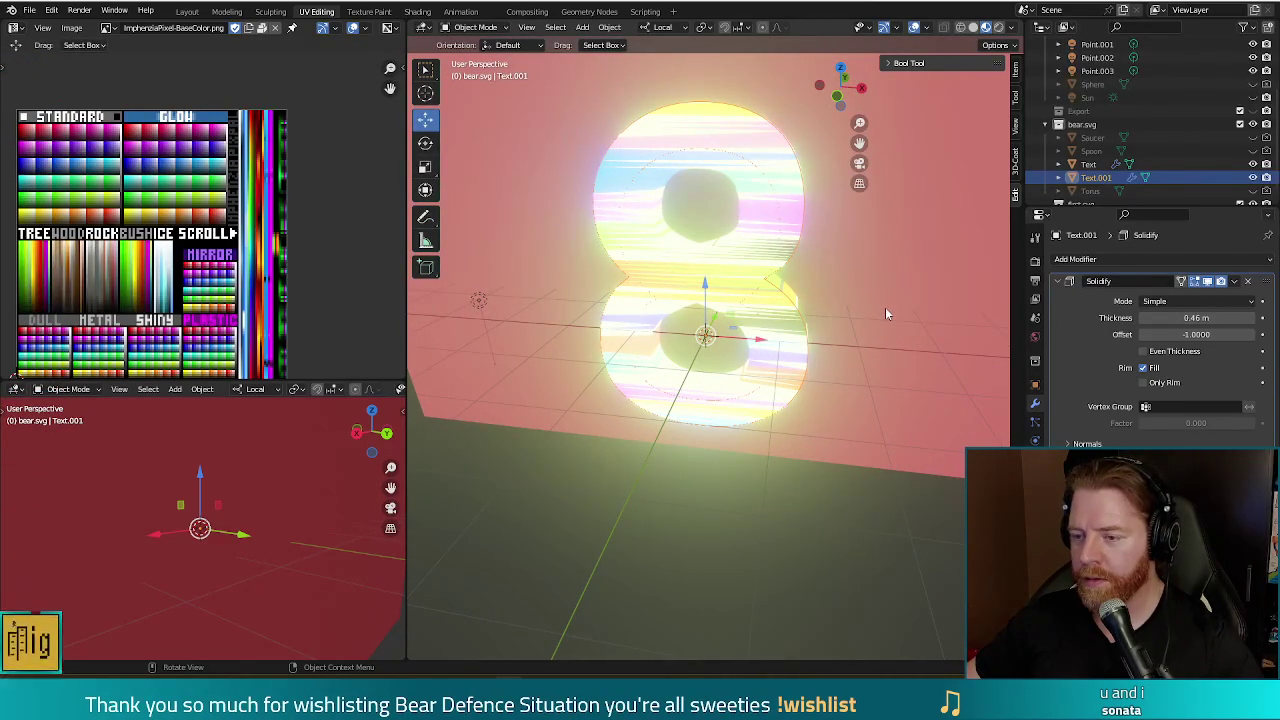
key(F3)
text(scale)
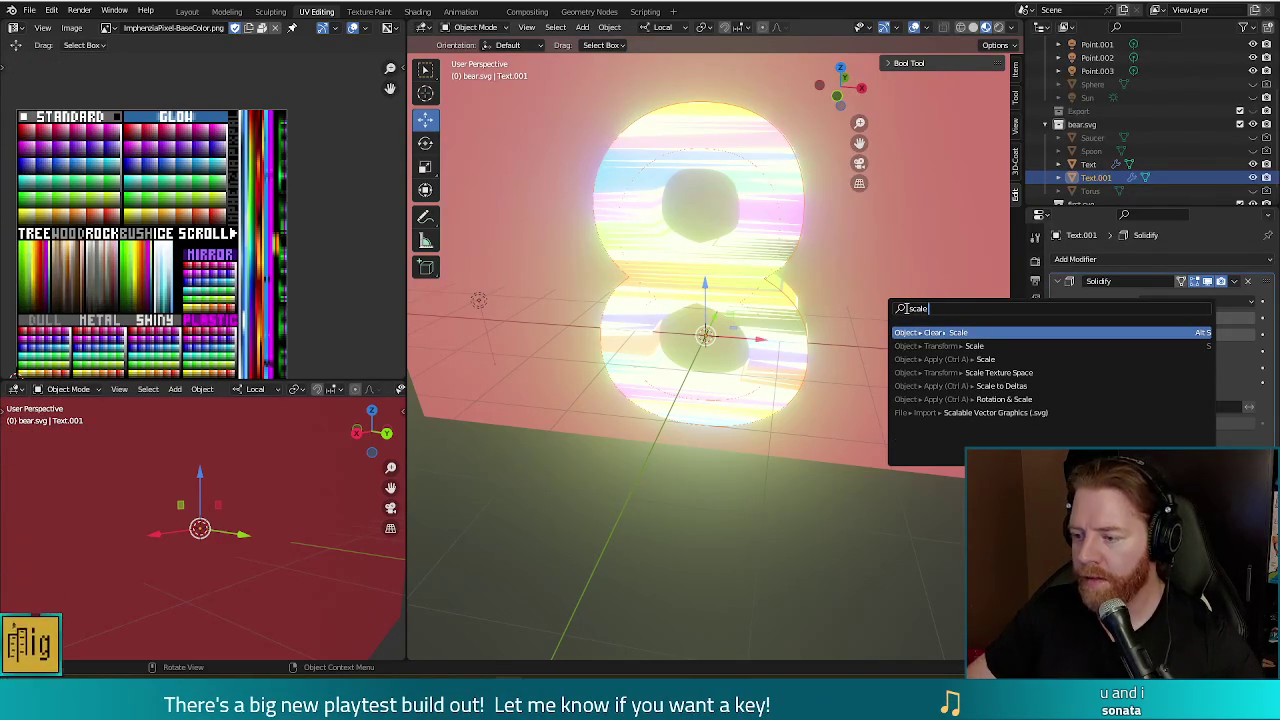
key(BackSpace)
key(BackSpace)
key(BackSpace)
text(normal)
key(BackSpace)
key(BackSpace)
key(BackSpace)
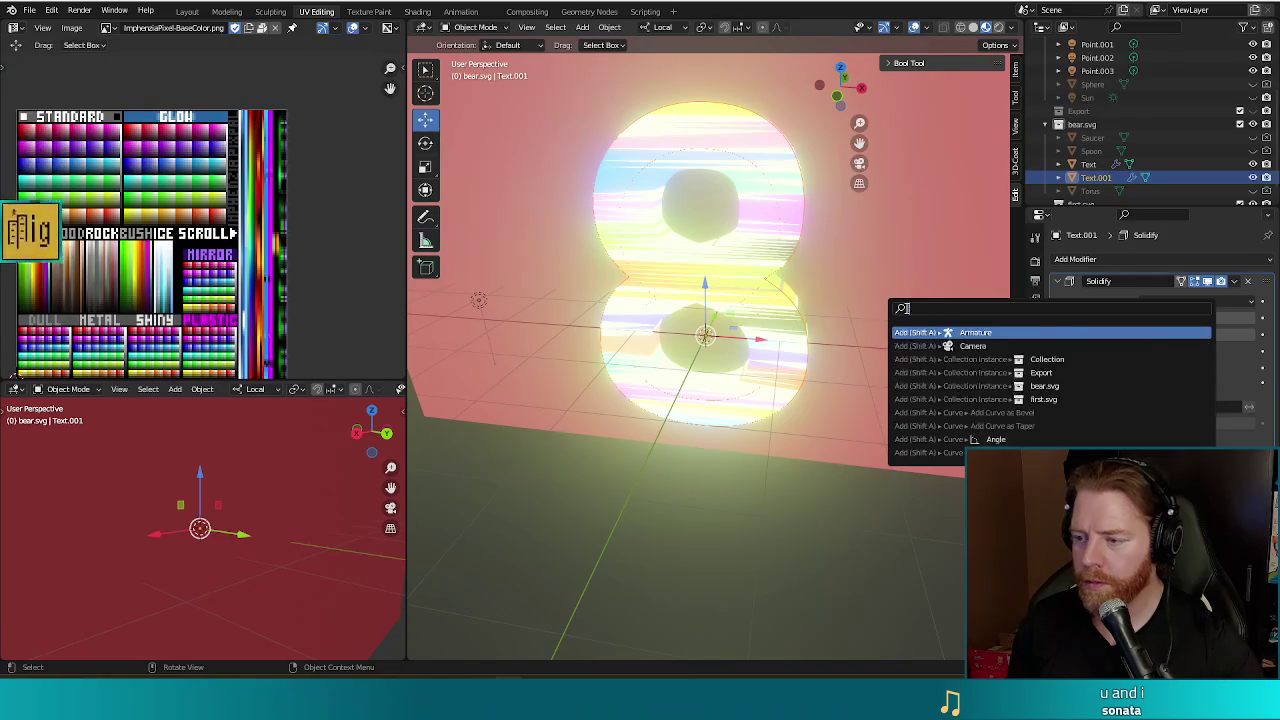
key(Escape)
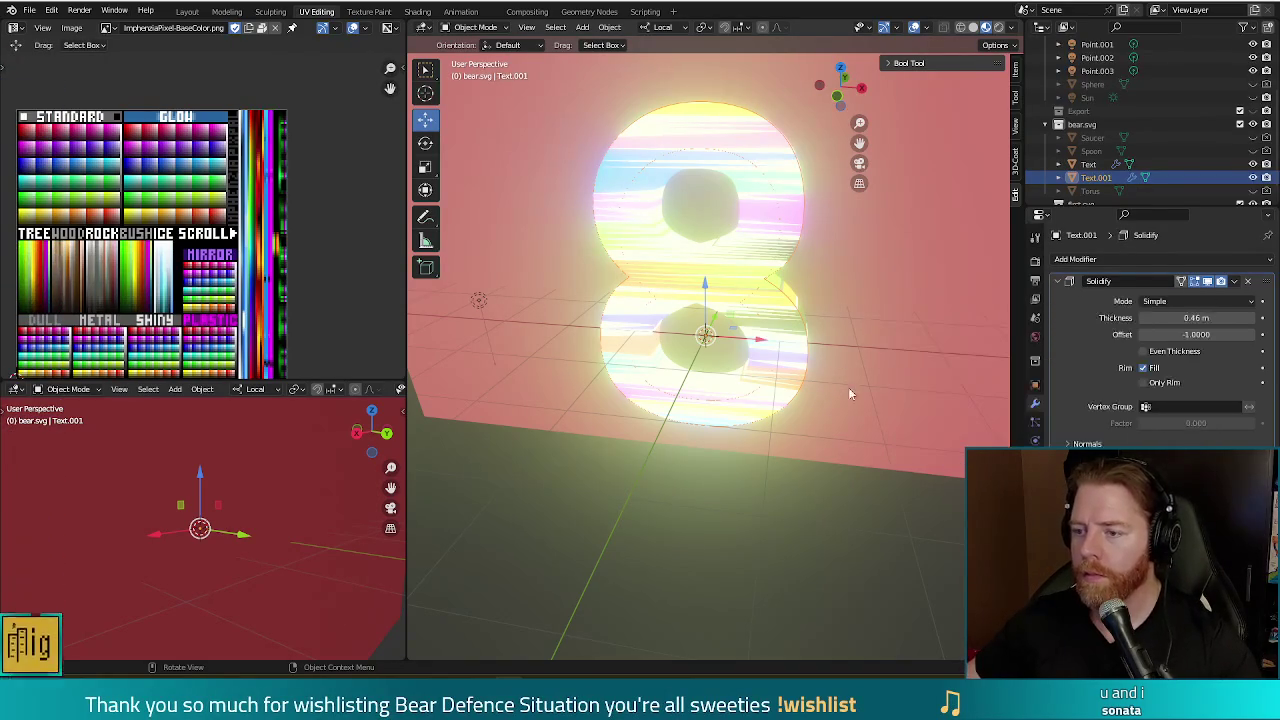
- Clear the 8 object's scale back to its default with Alt+S
middle_drag(855, 393, 864, 360)
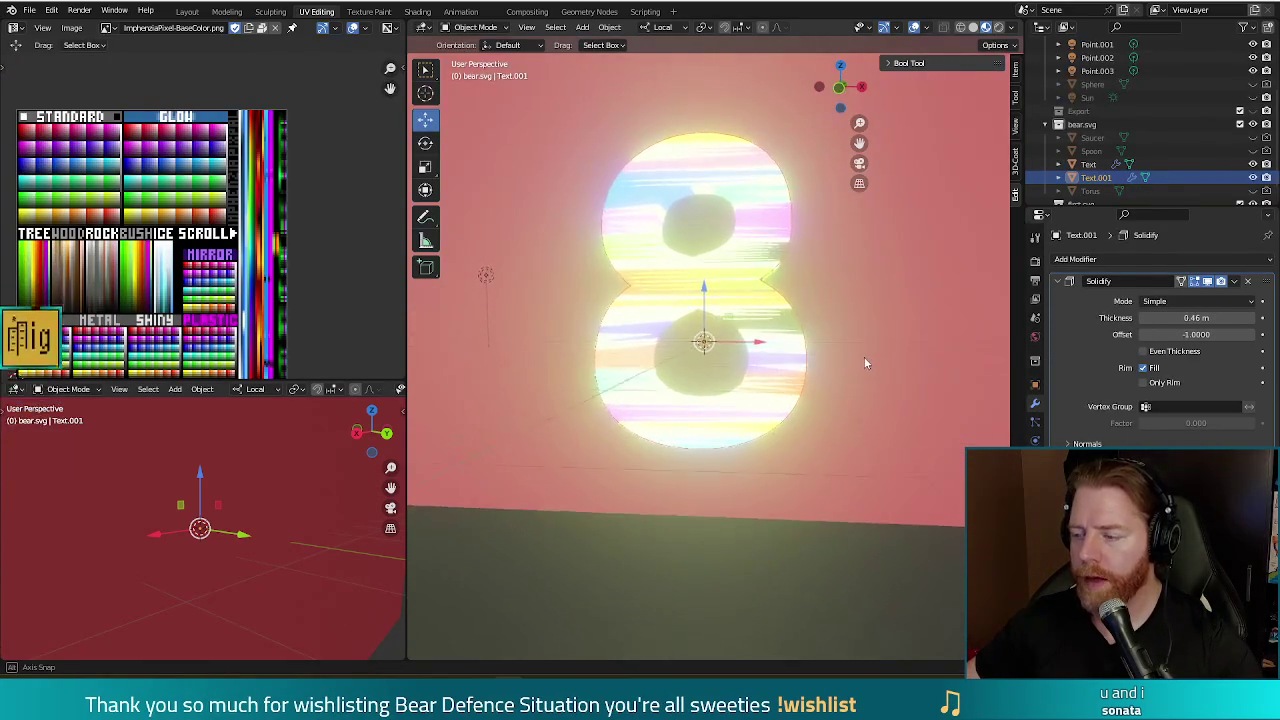
key(alt+s)
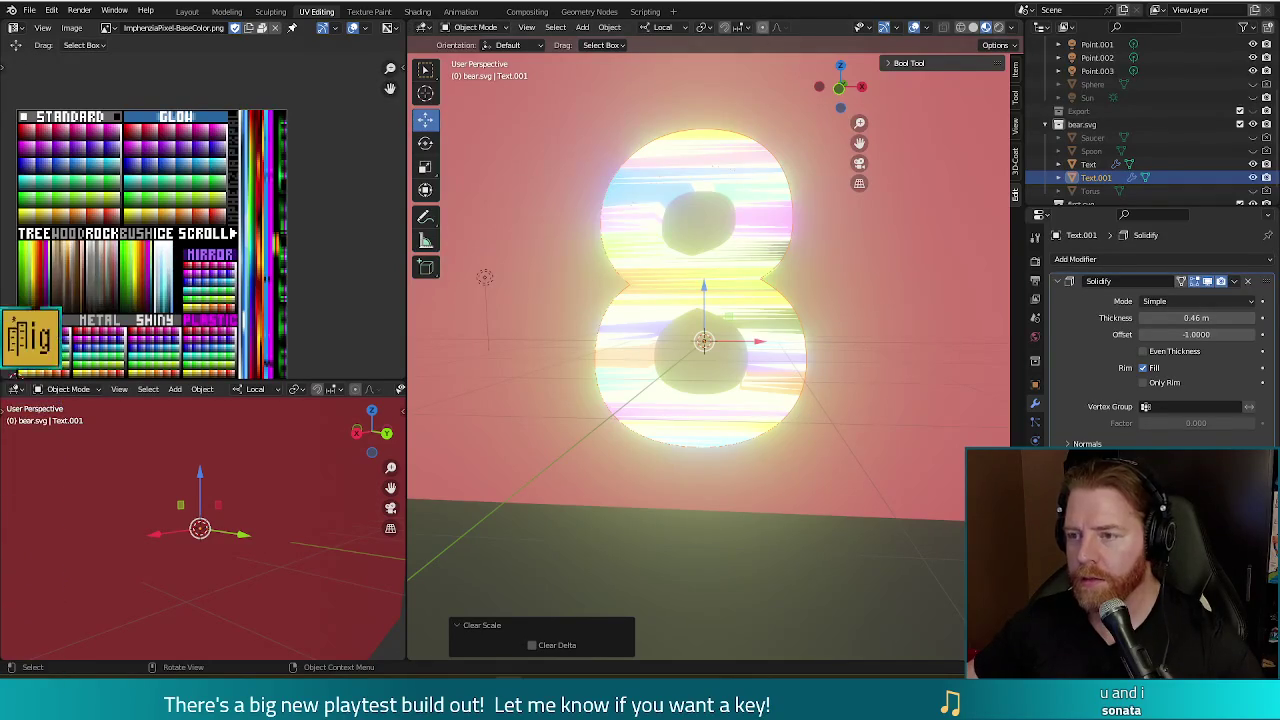
middle_drag(878, 293, 862, 306)
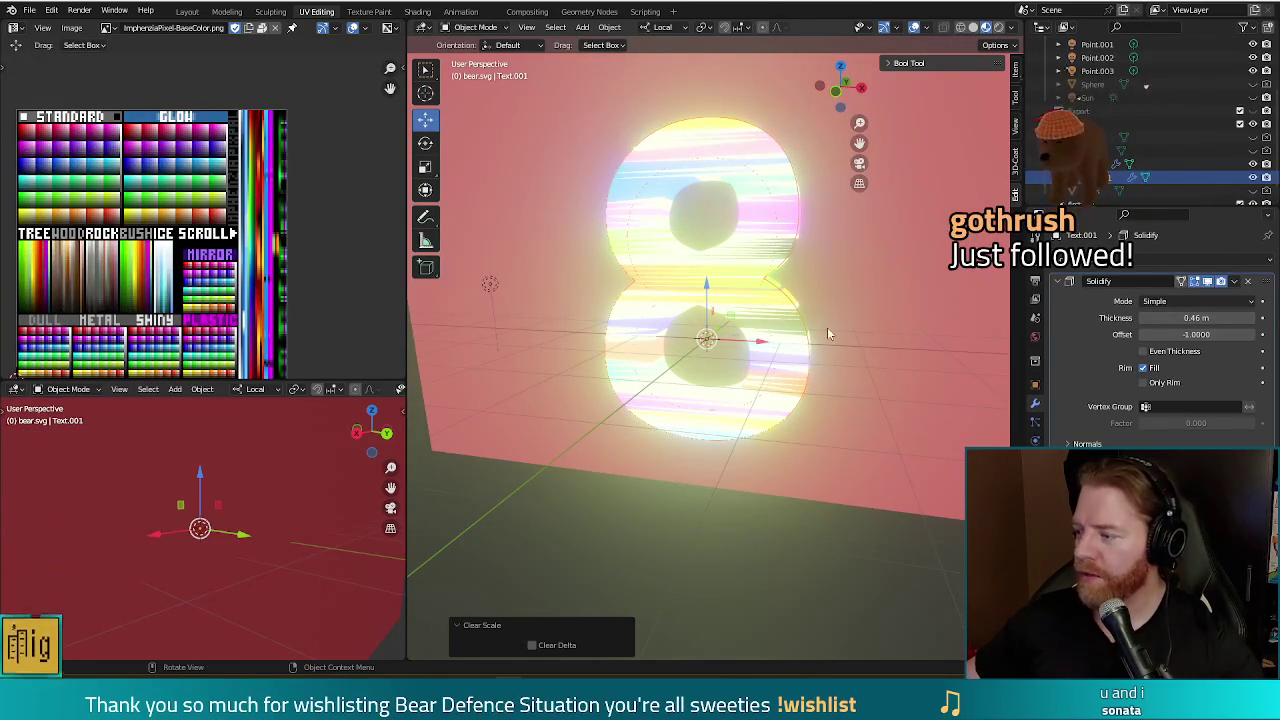
- In Edit Mode, fatten the 8's outline using shrink/fatten from the front view
key(Tab)
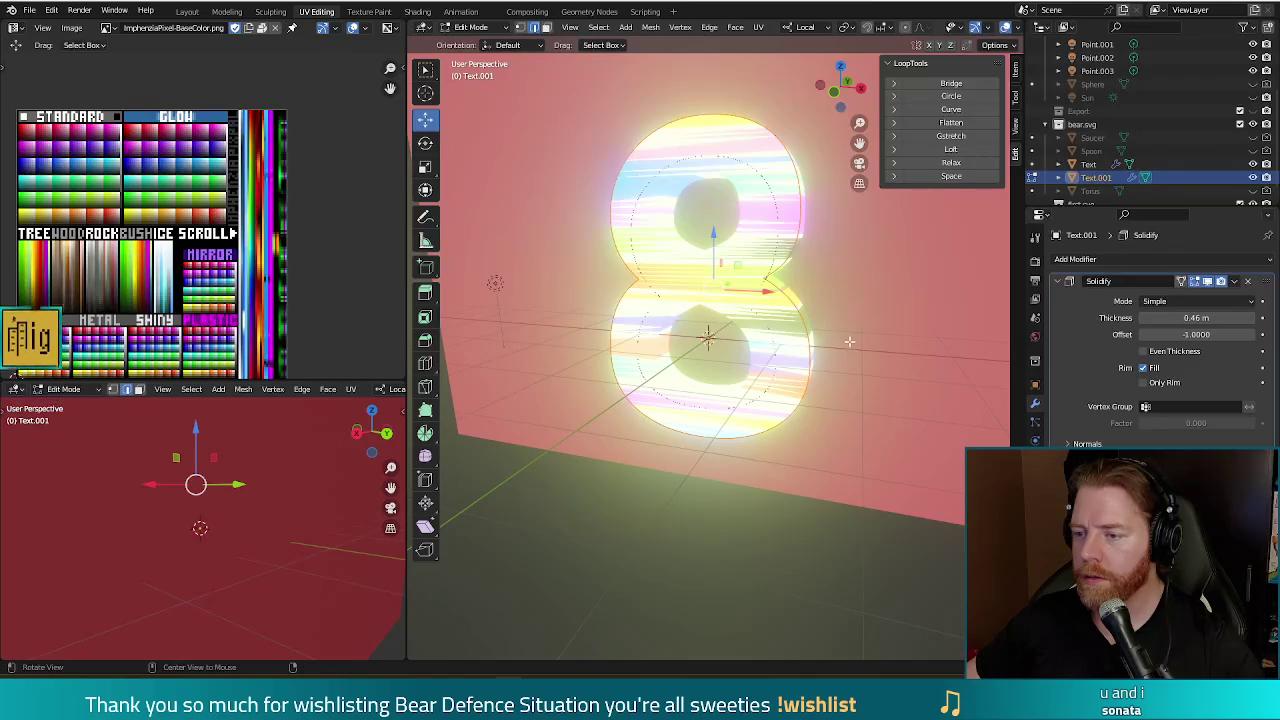
key(alt+s)
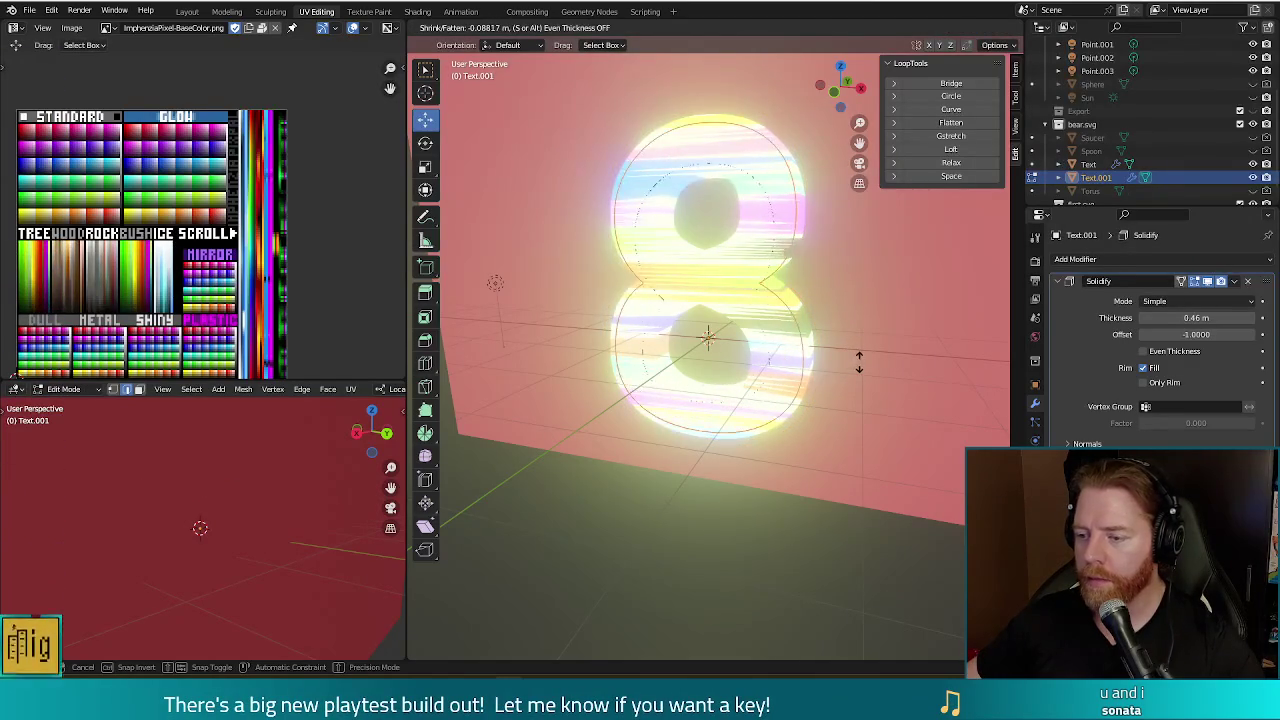
click(840, 385)
key(KP_1)
key(alt+s)
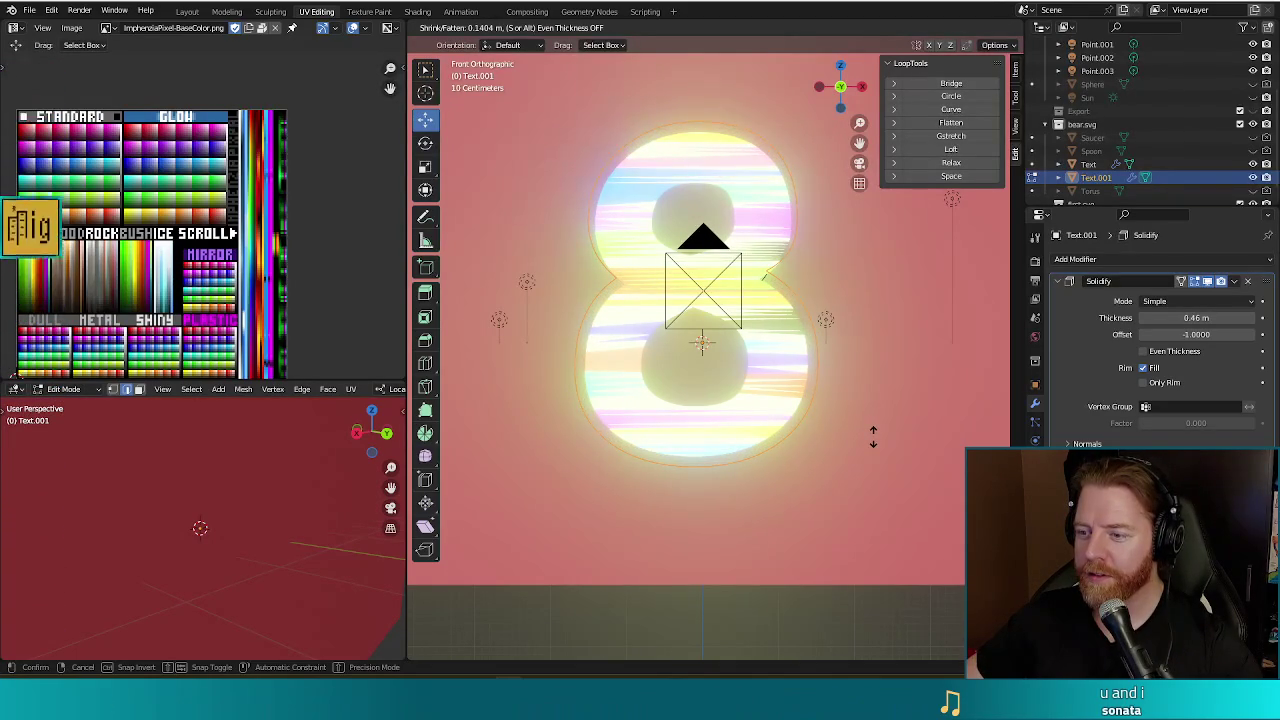
click(870, 442)
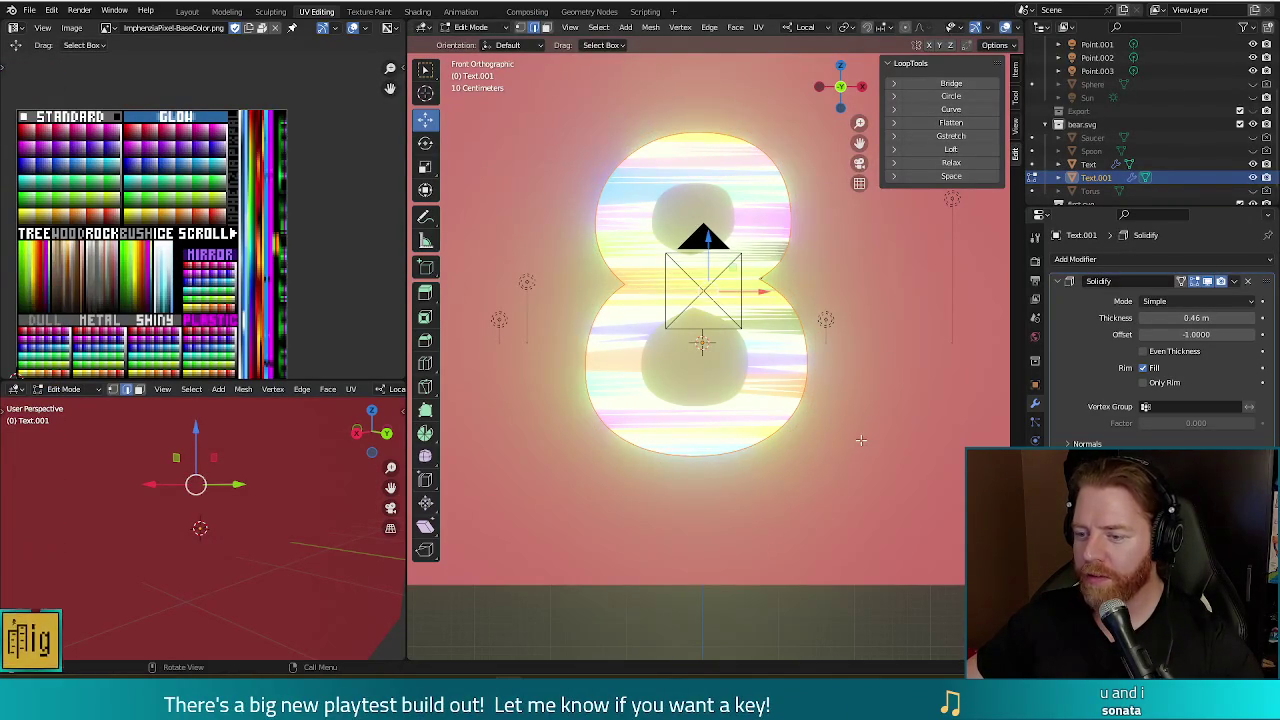
- Scale the 8's mesh and fatten its outline once more
key(s)
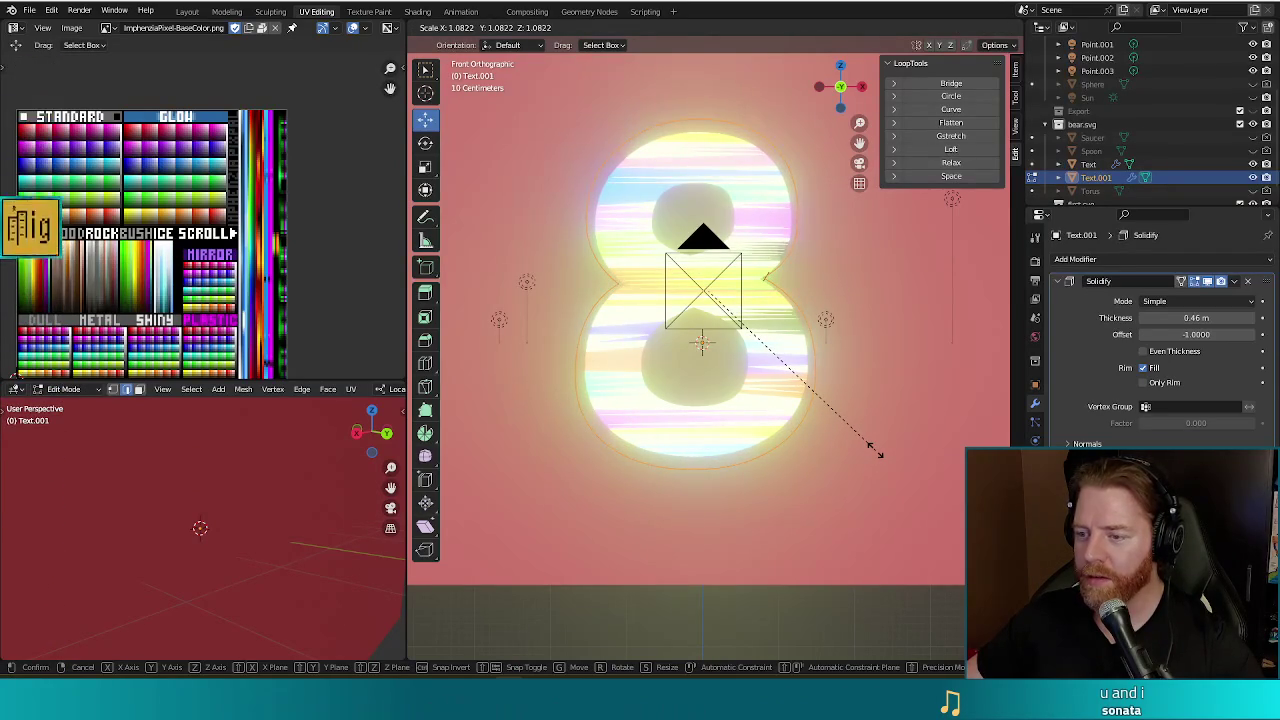
click(875, 452)
key(alt+s)
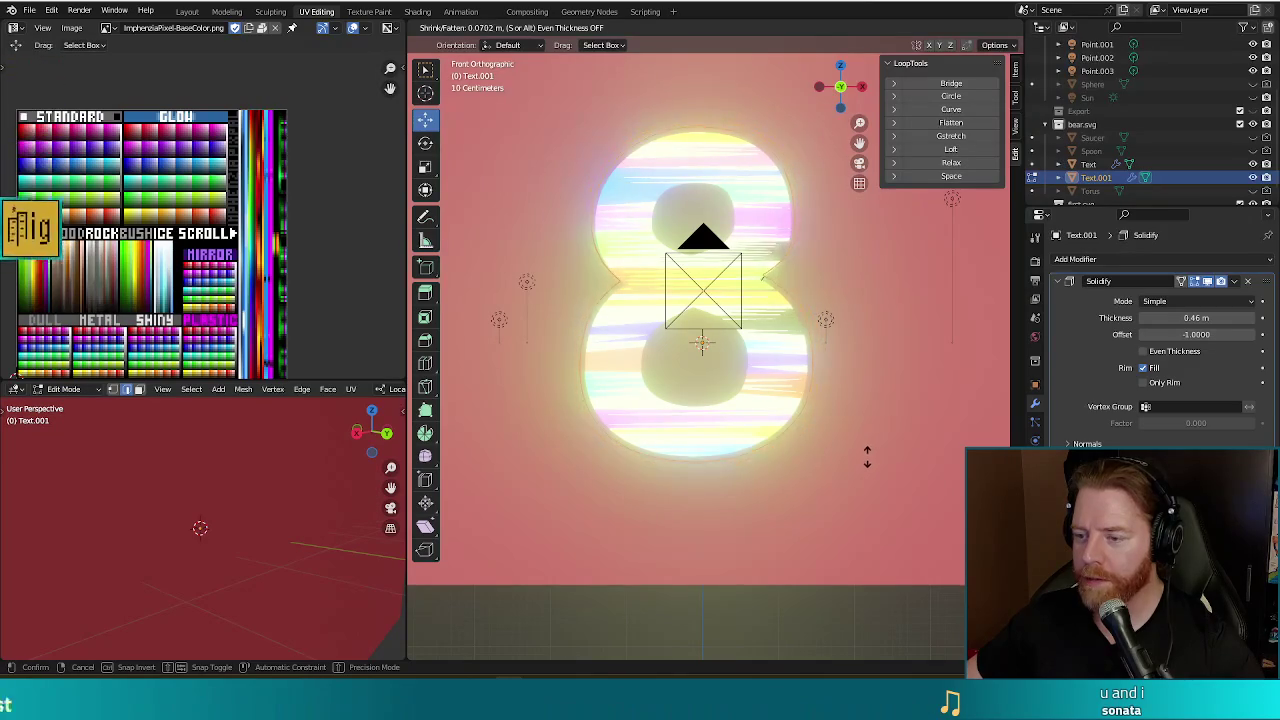
click(874, 452)
mouse_move(874, 452)
middle_down()
mouse_move(851, 463)
mouse_move(889, 463)
middle_up()
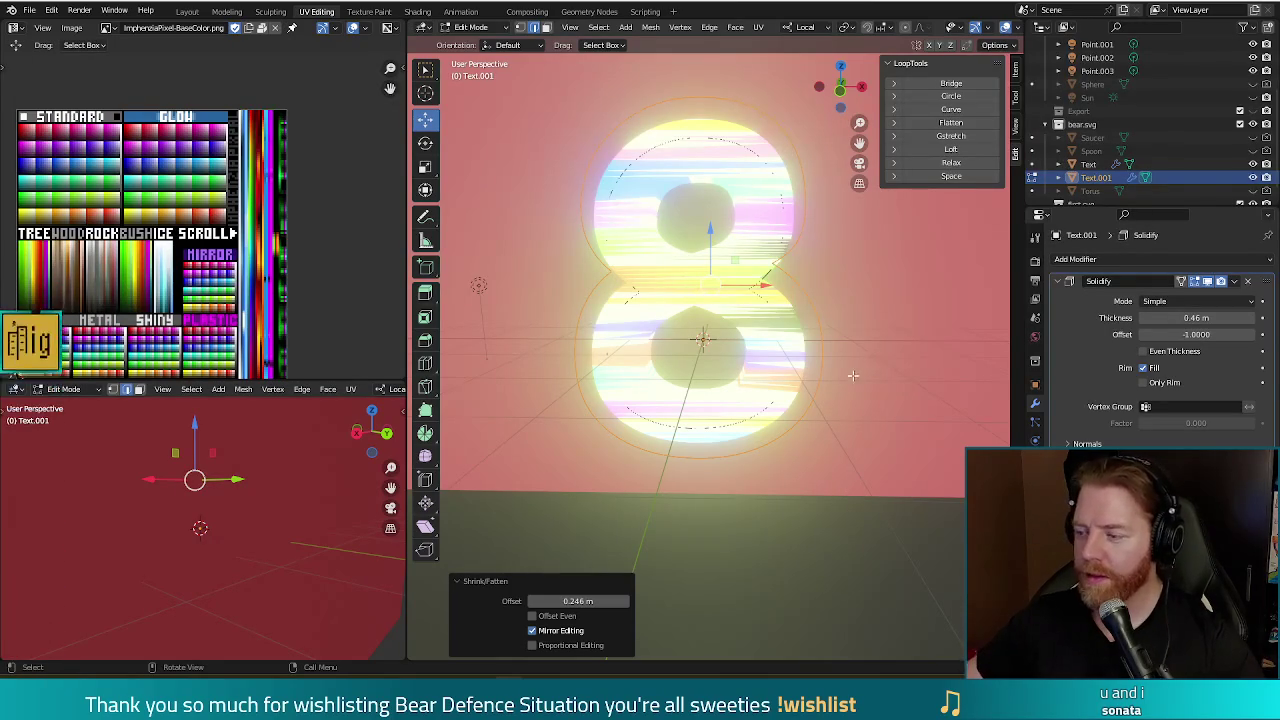
- Undo the last fatten and scale the 8's mesh up to 1.12
key(ctrl+z)
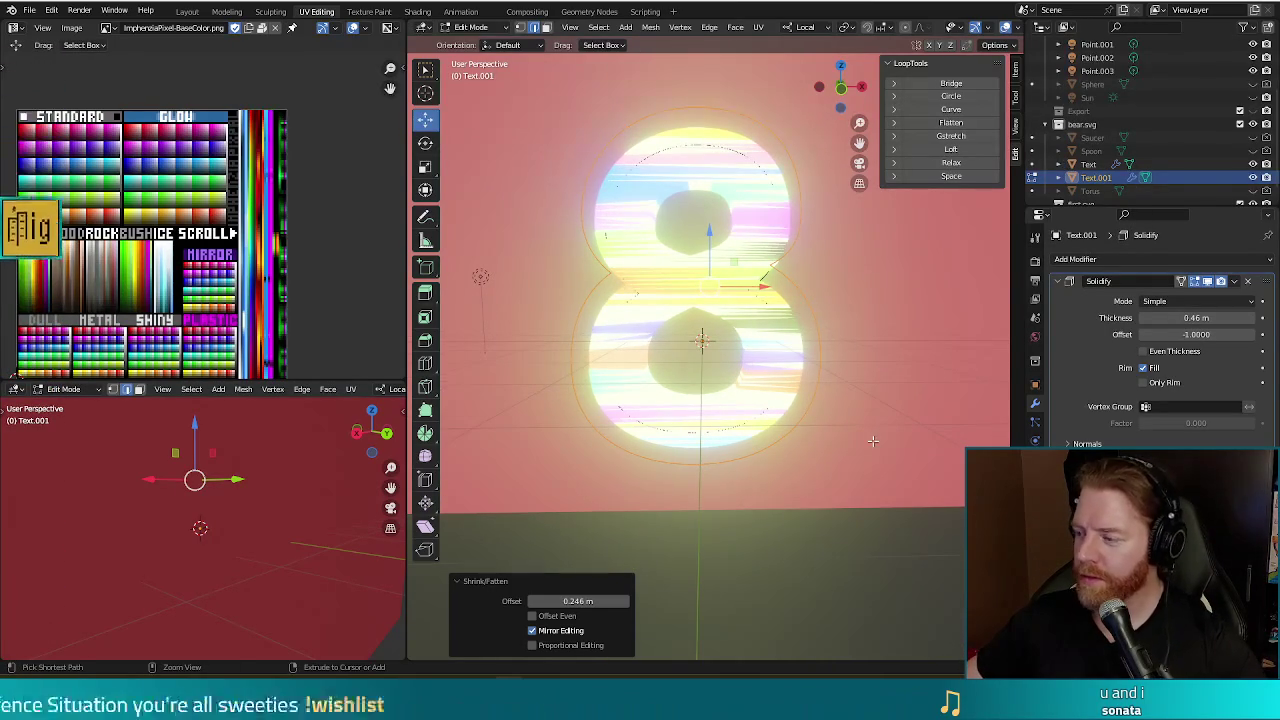
key(s)
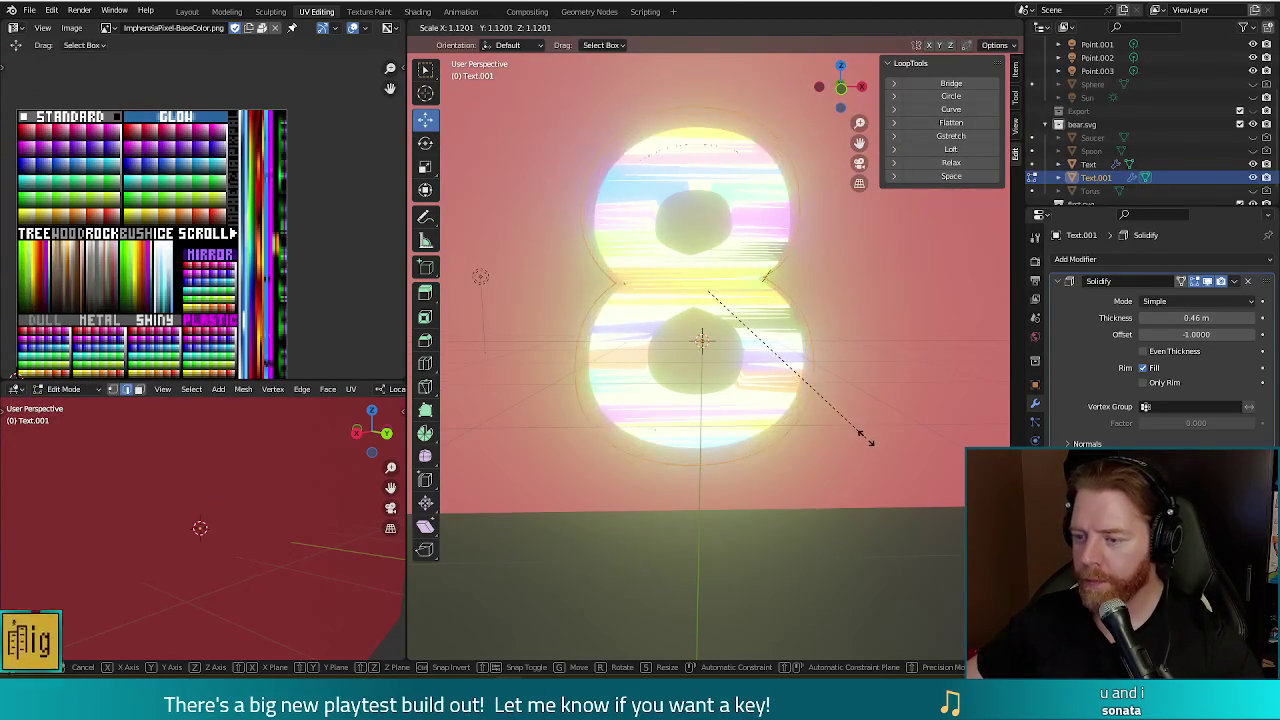
click(866, 439)
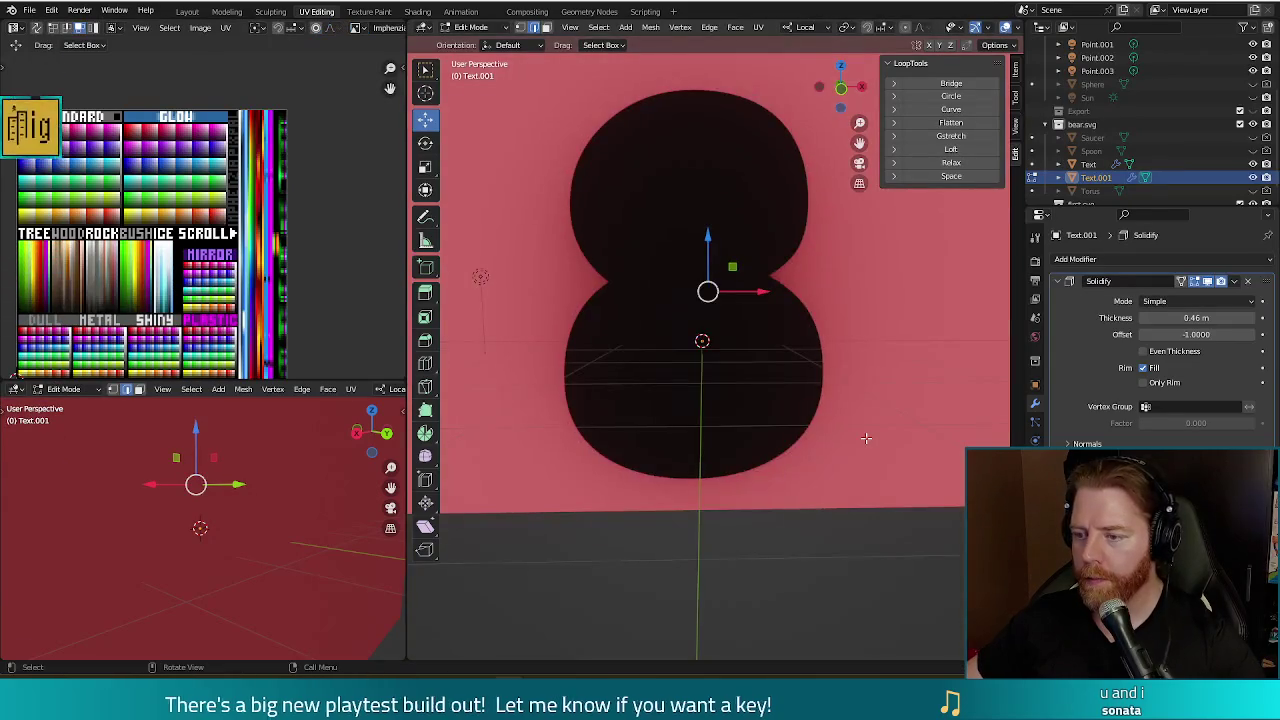
middle_drag(866, 439, 728, 450)
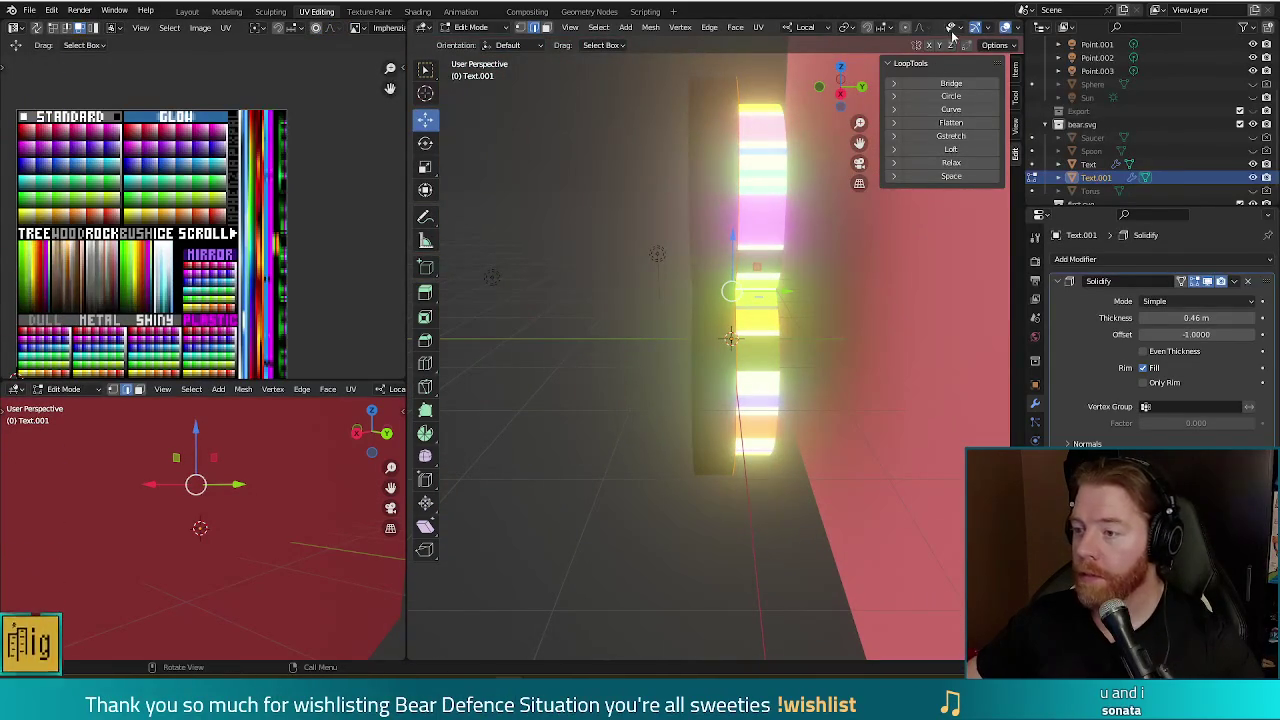
- Flip the 8 shell's face normals via Mesh > Normals > Flip
click(854, 31)
mouse_move(990, 28)
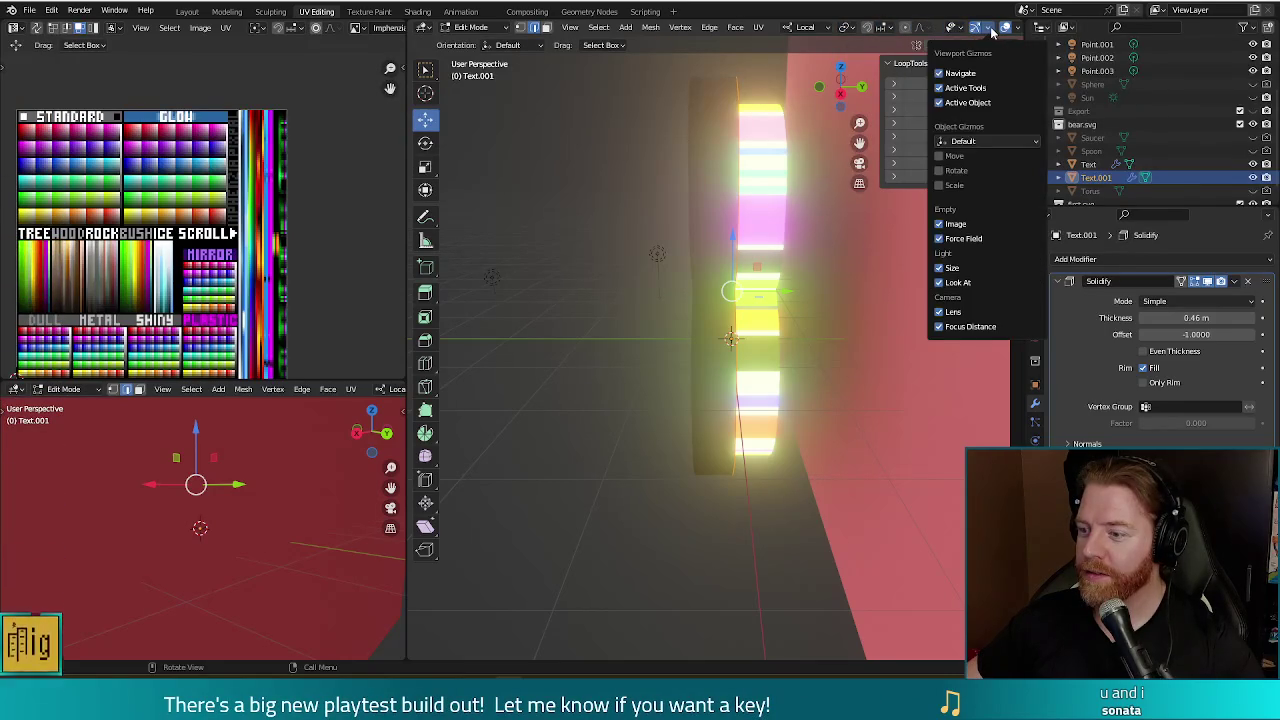
click(651, 27)
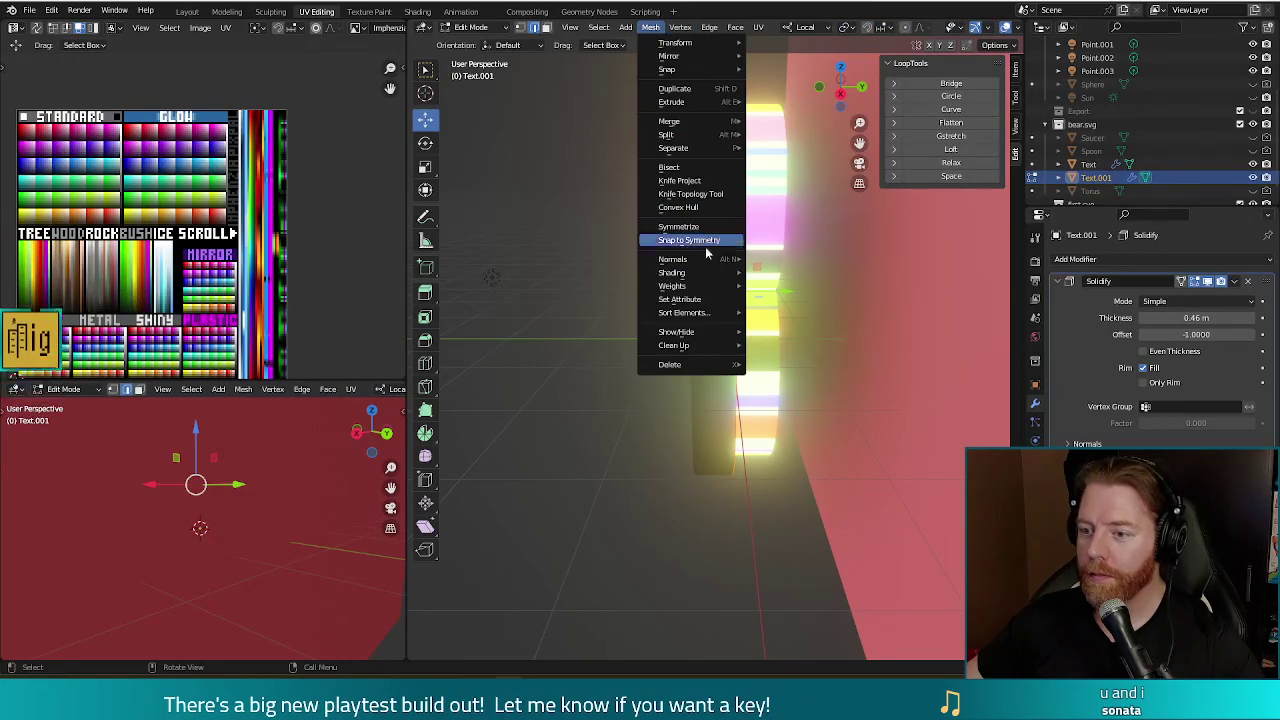
mouse_move(690, 259)
click(780, 260)
- Move the shell mesh 0.11733 m along Y, behind the glowing 8
mouse_move(600, 349)
middle_down()
mouse_move(729, 337)
mouse_move(702, 342)
middle_up()
key(g)
key(y)
click(730, 337)
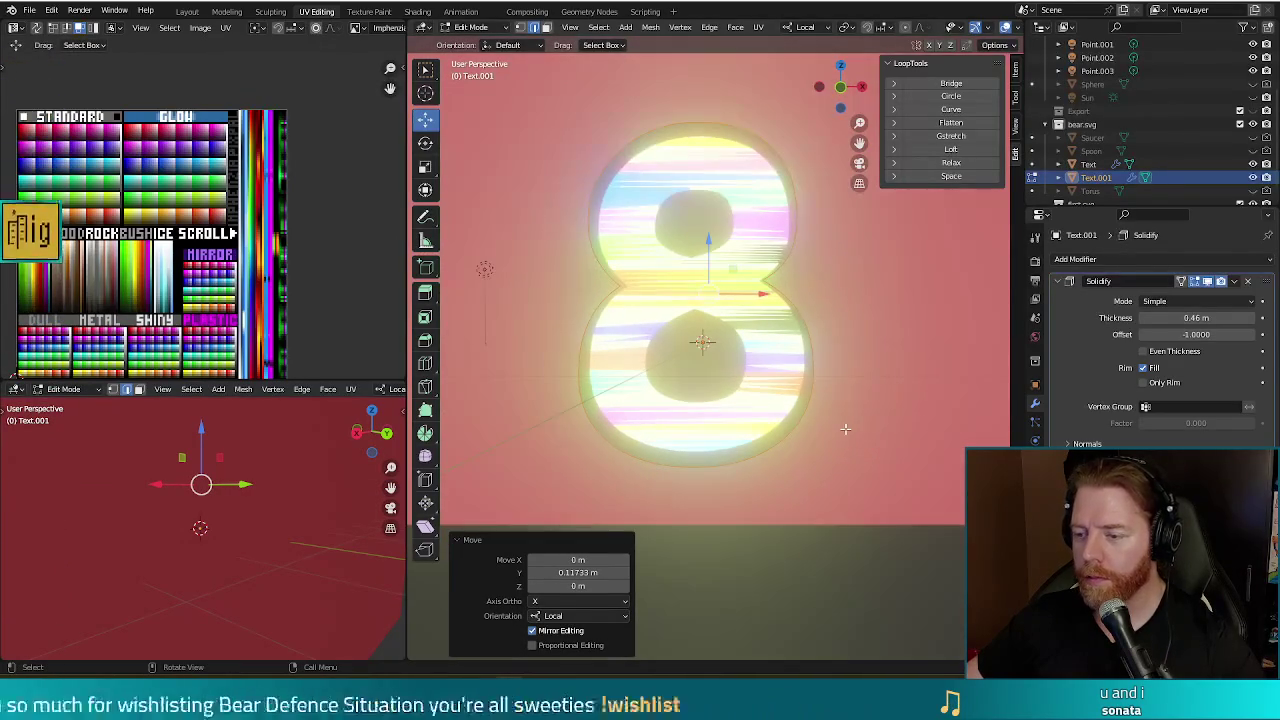
scroll(846, 426, down, 3)
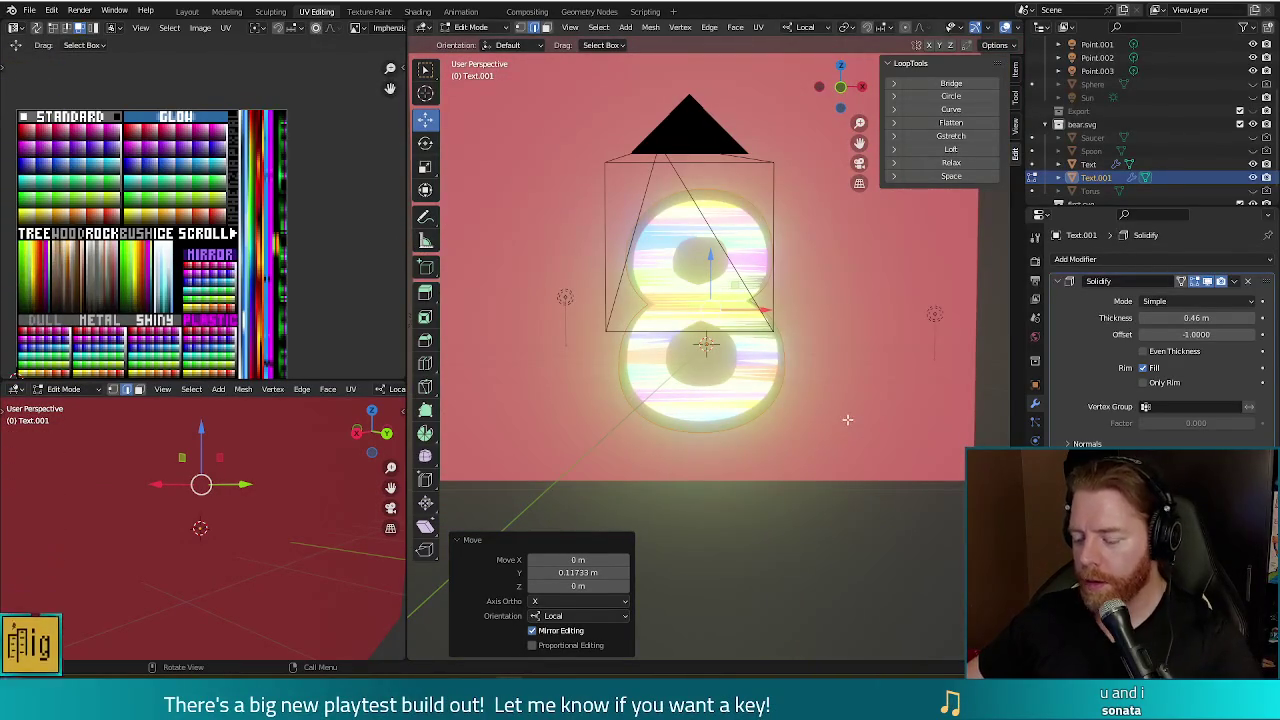
- Render the scene twice to preview the 8 with its new shell
key(F12)
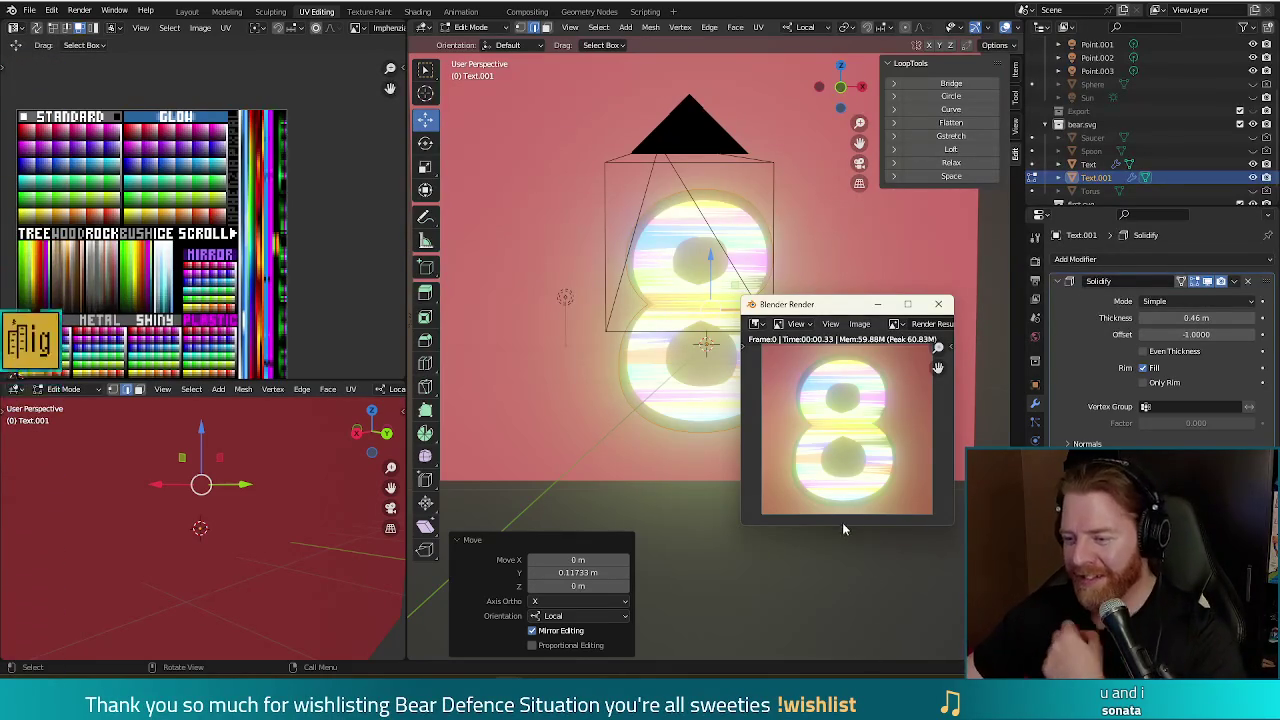
click(939, 309)
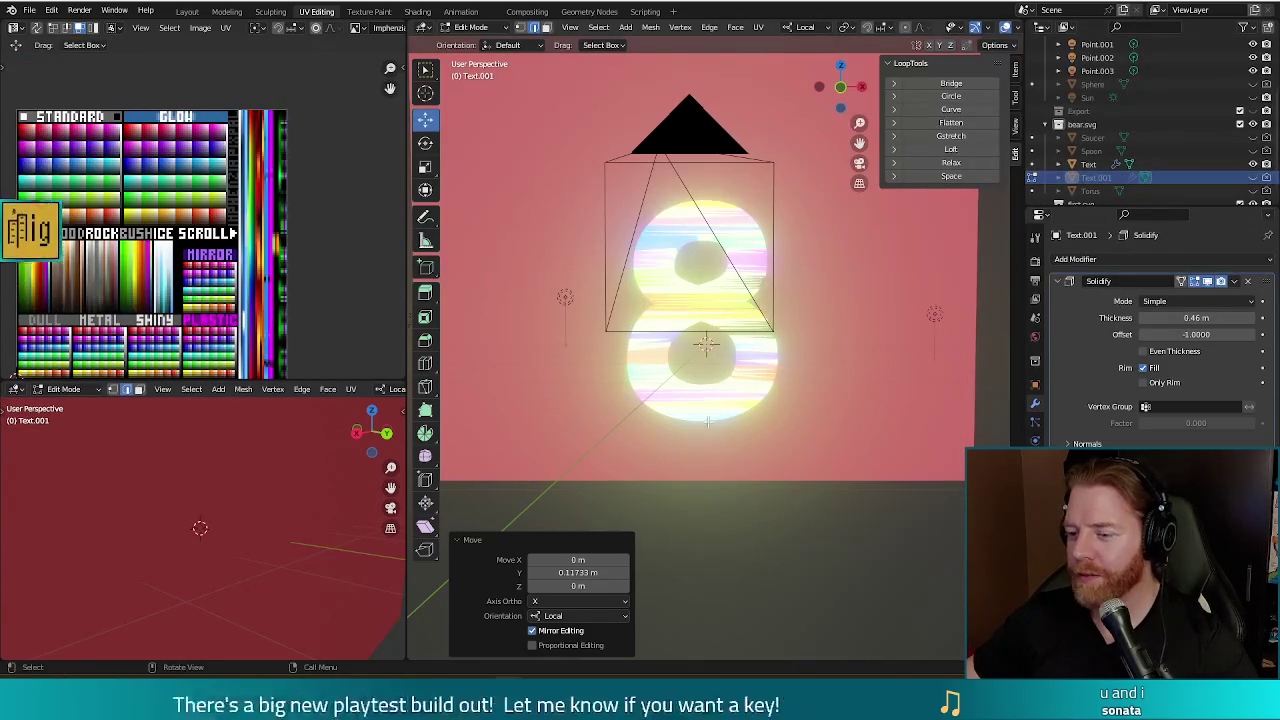
key(F12)
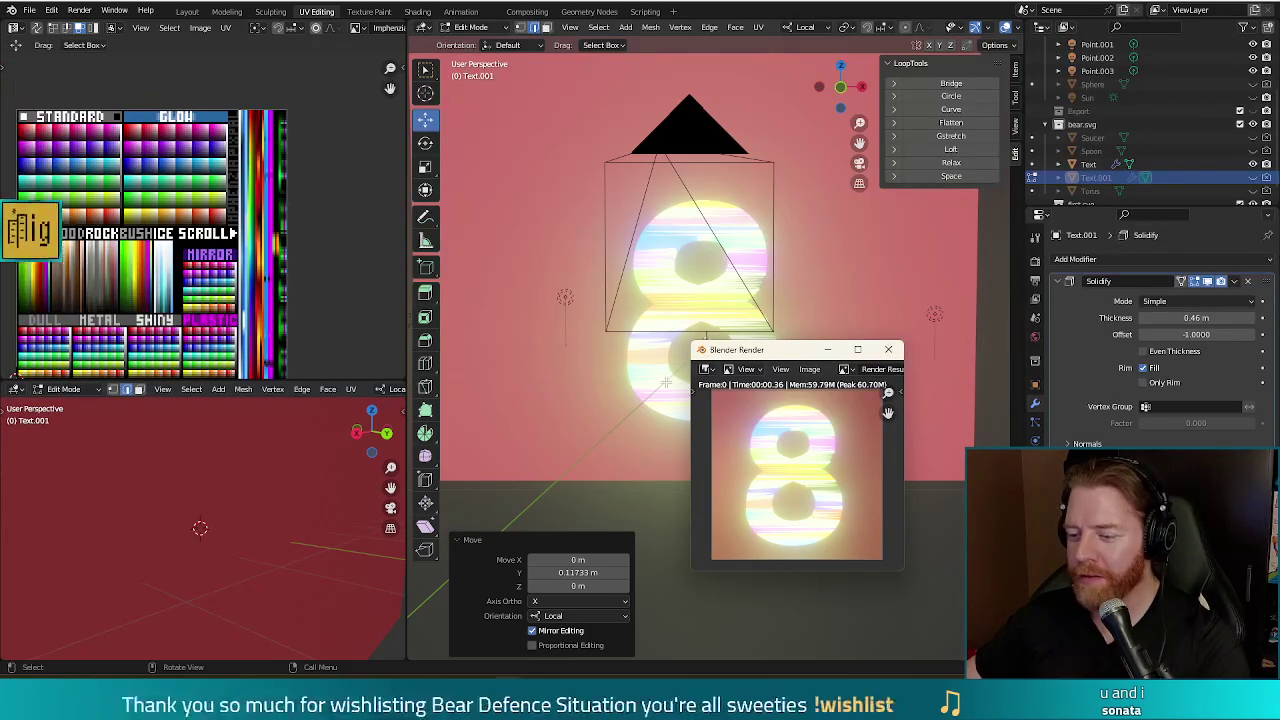
click(888, 349)
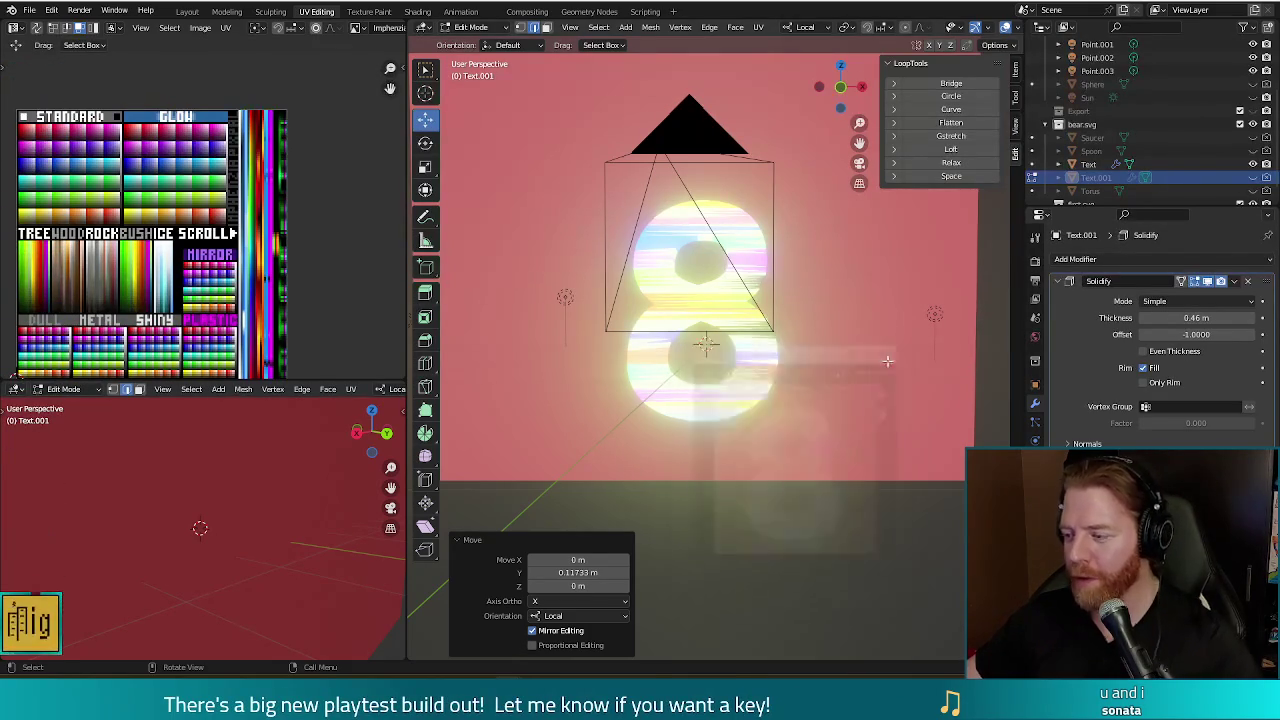
- Select the background plane and enter its Edit Mode
key(Tab)
click(871, 433)
key(Tab)
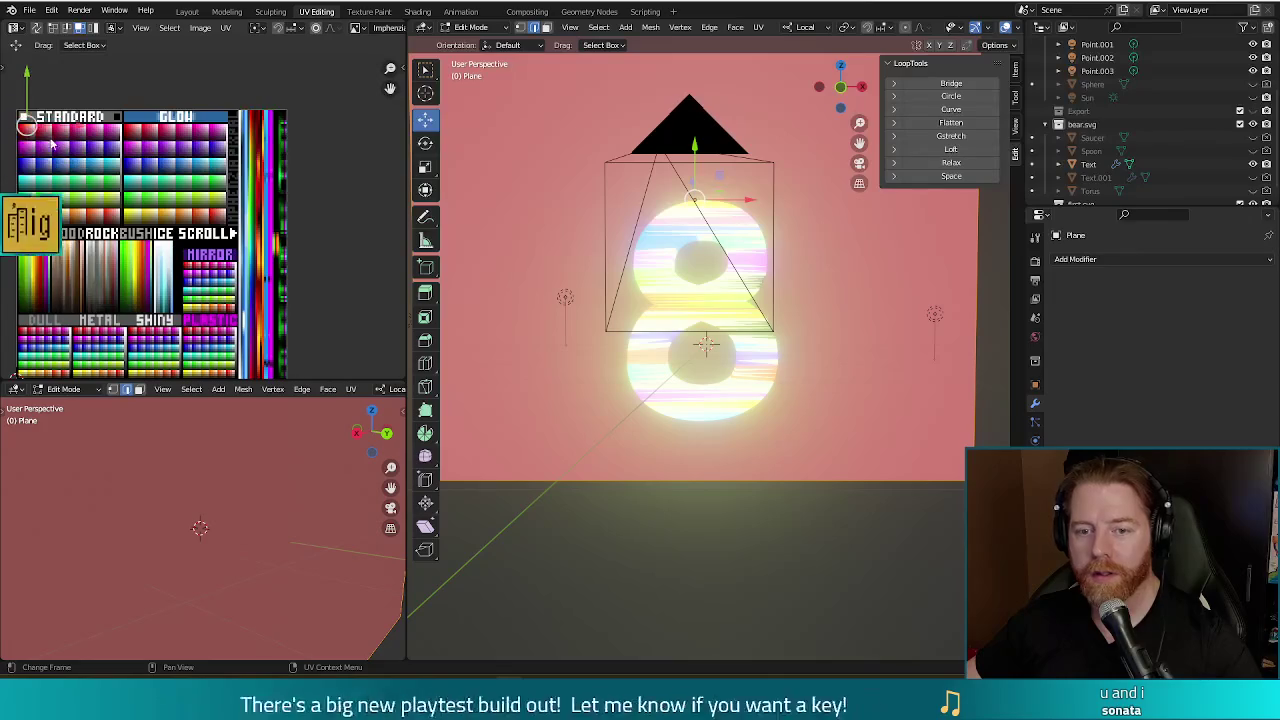
- Move the plane's UVs to a new spot on the palette and render to check the background
middle_drag(78, 208, 100, 153)
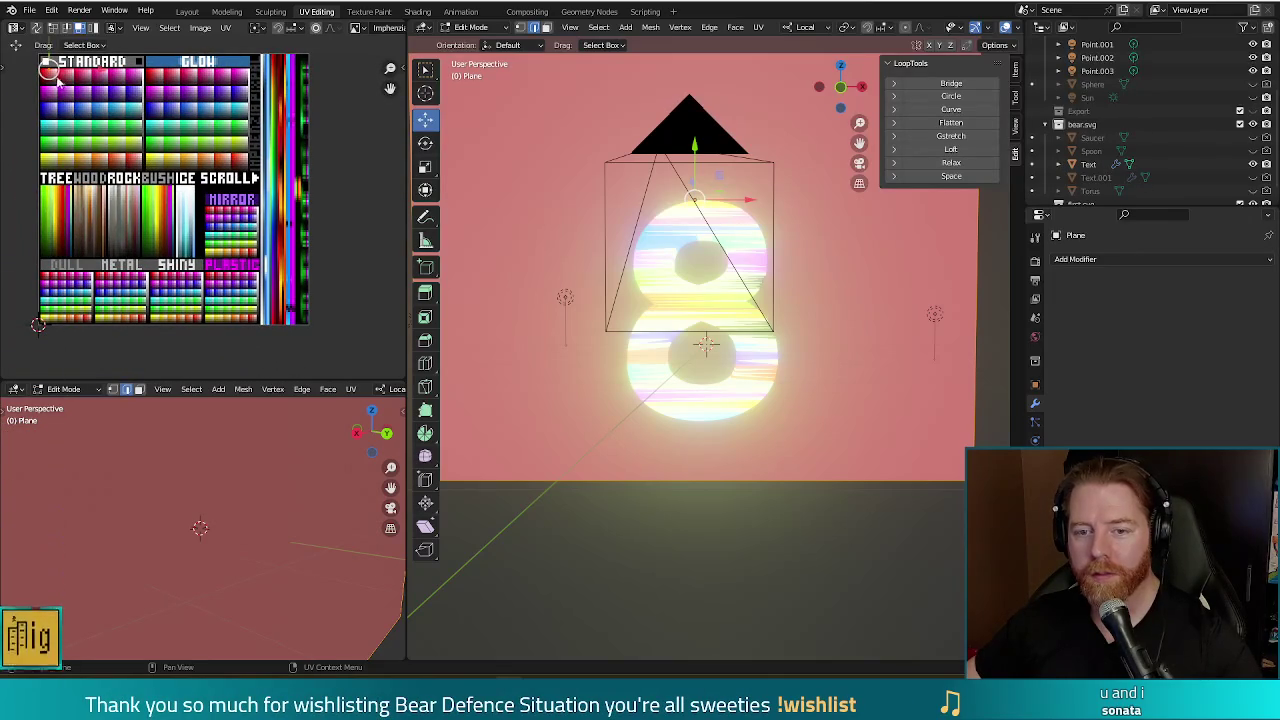
key(g)
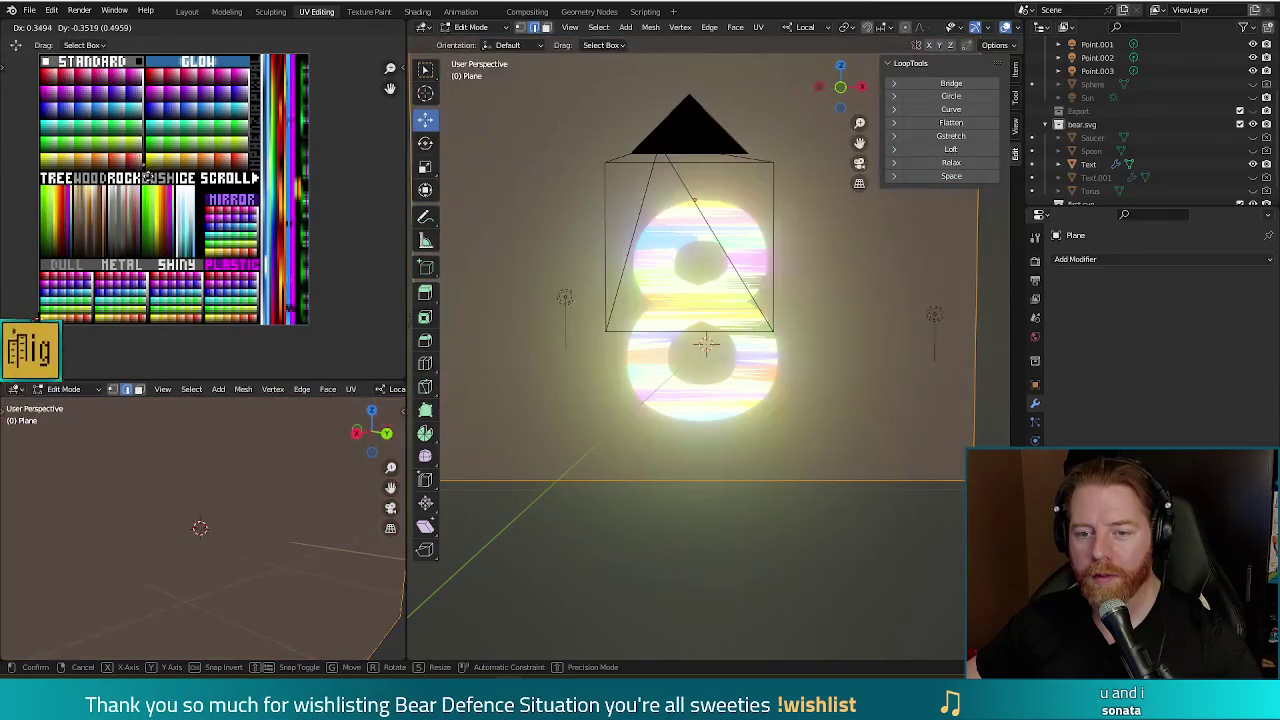
click(145, 177)
middle_drag(600, 480, 634, 491)
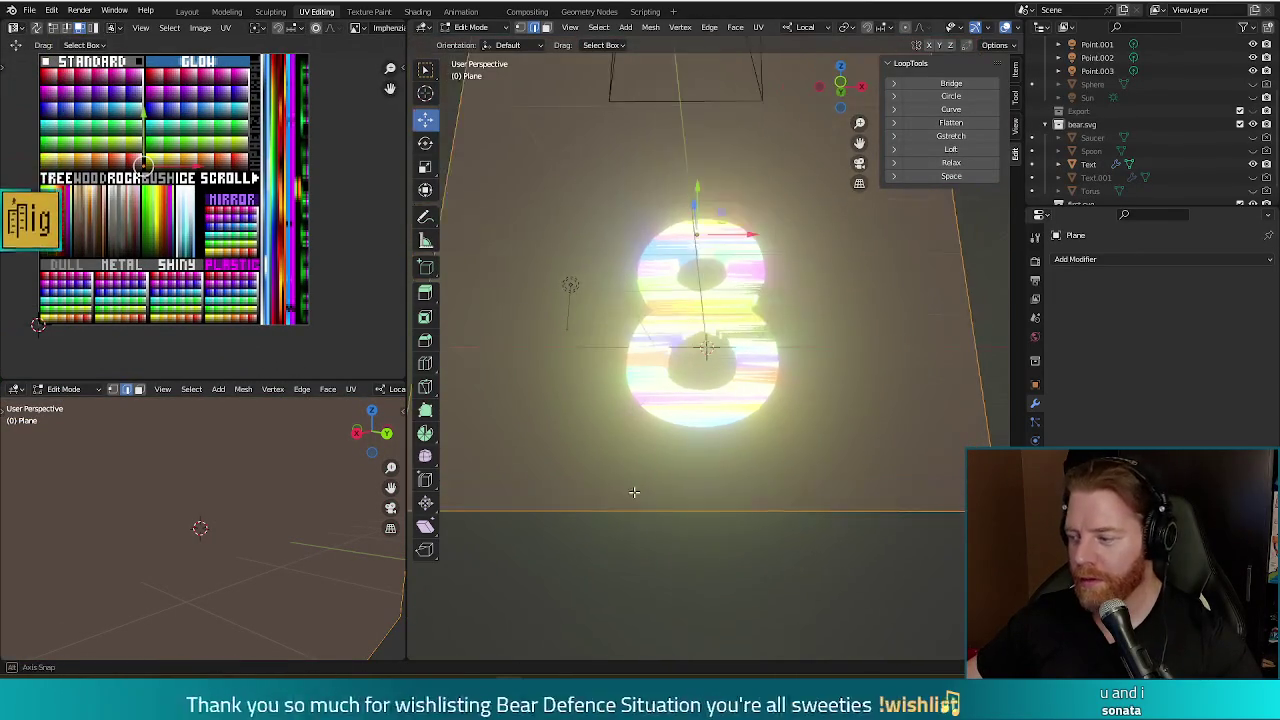
key(F12)
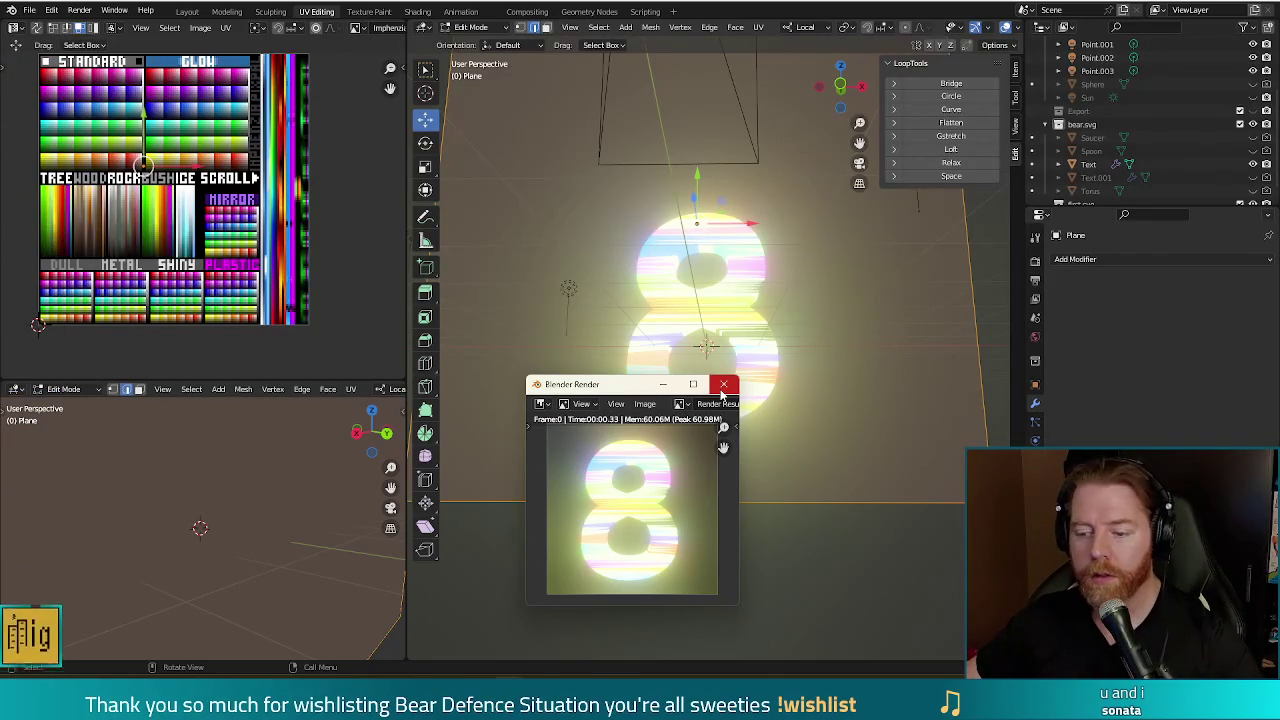
drag(629, 390, 522, 168)
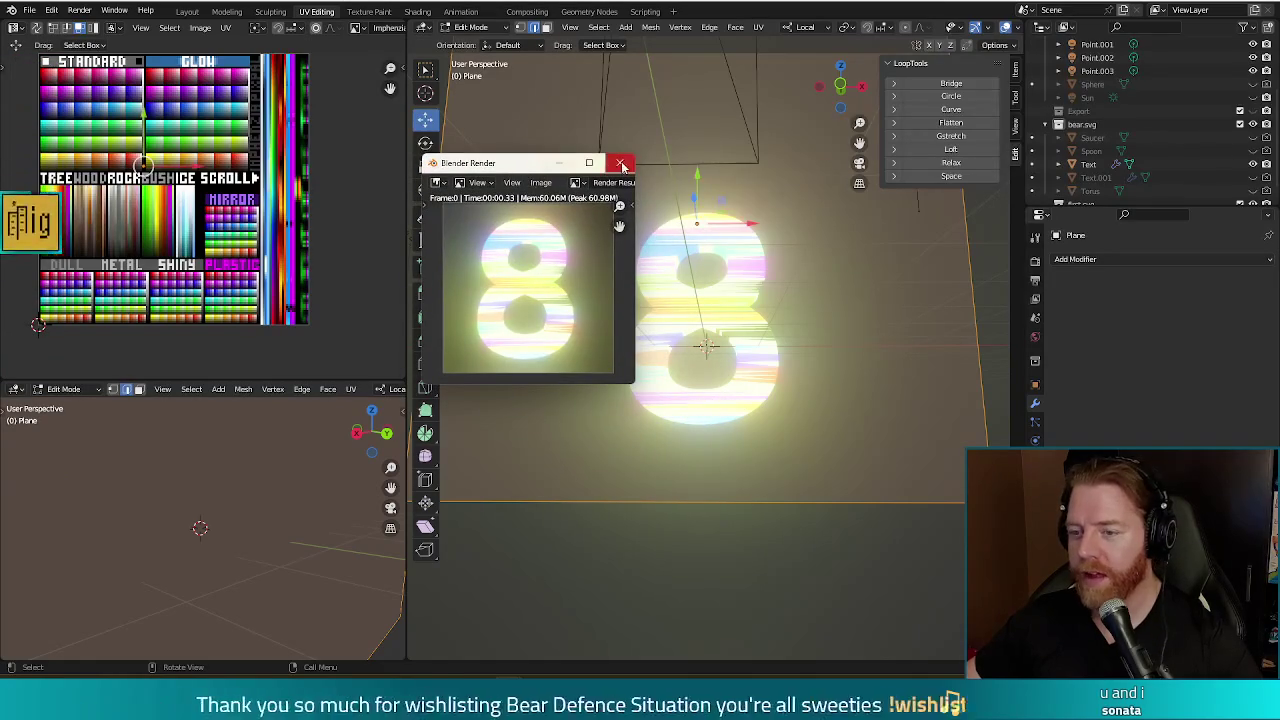
click(619, 162)
- Render the glowing 8 from the front view, then return to object mode
key(KP_1)
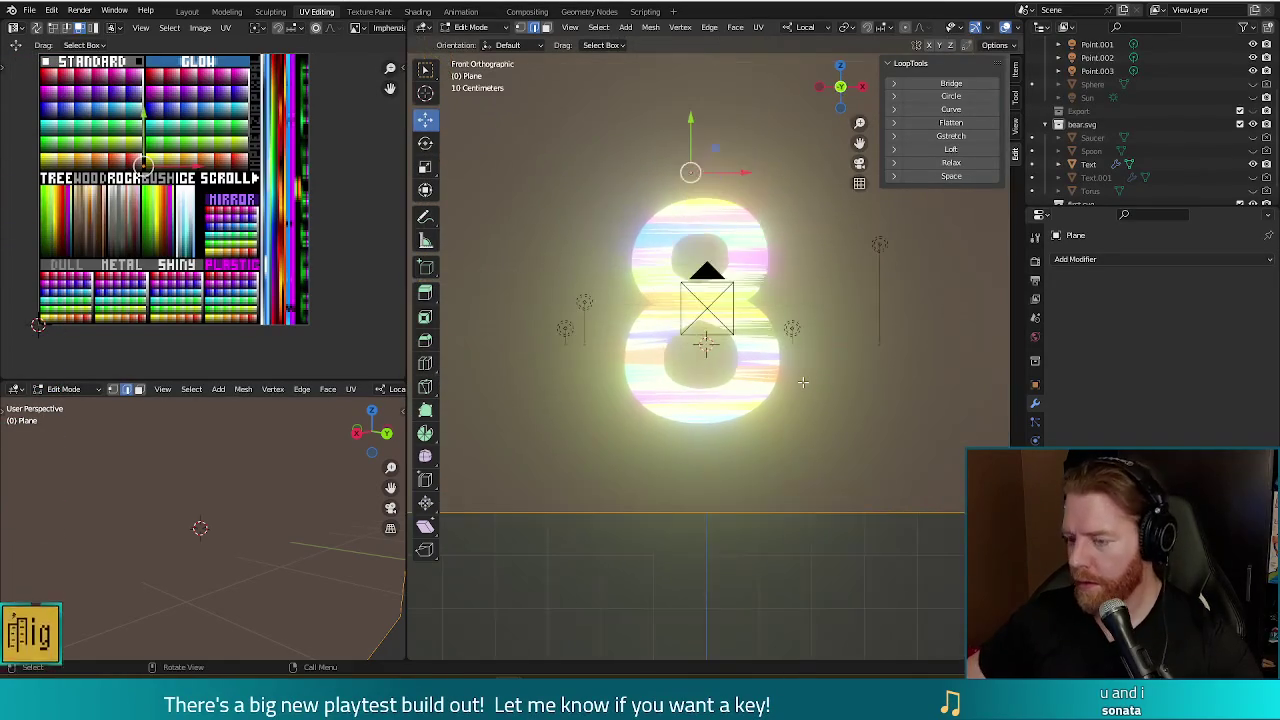
key(F12)
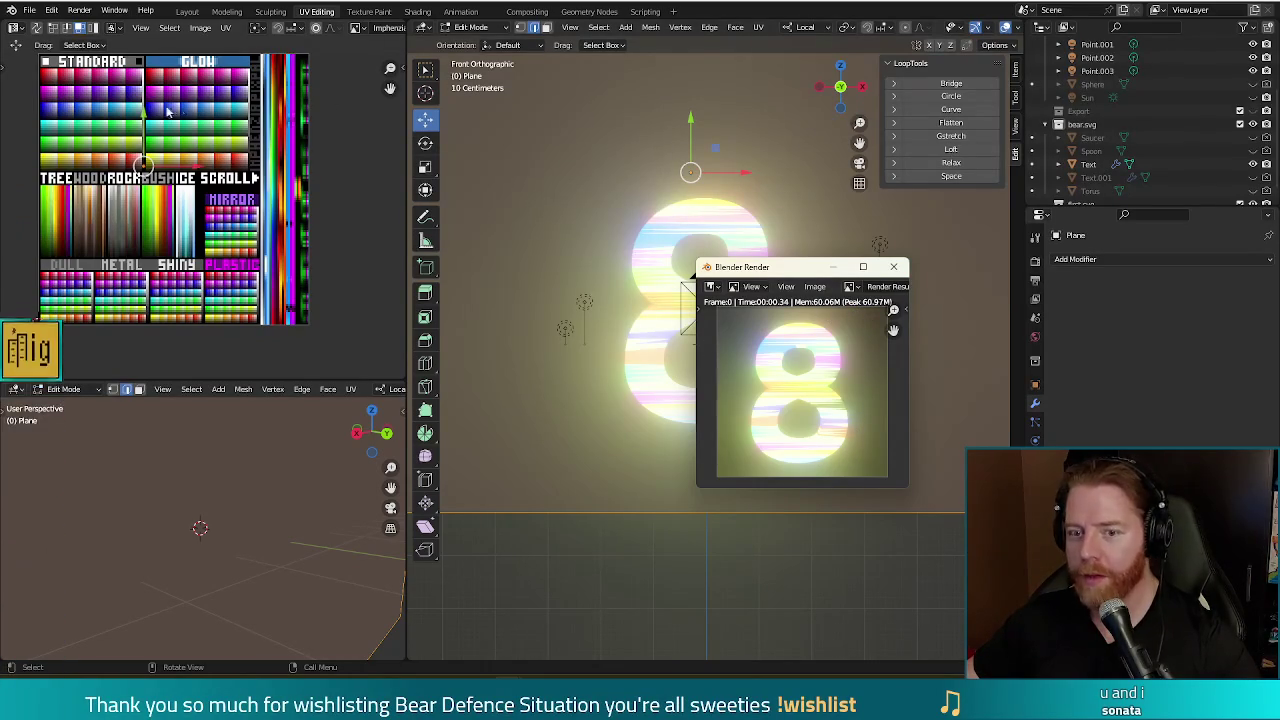
click(893, 266)
key(Tab)
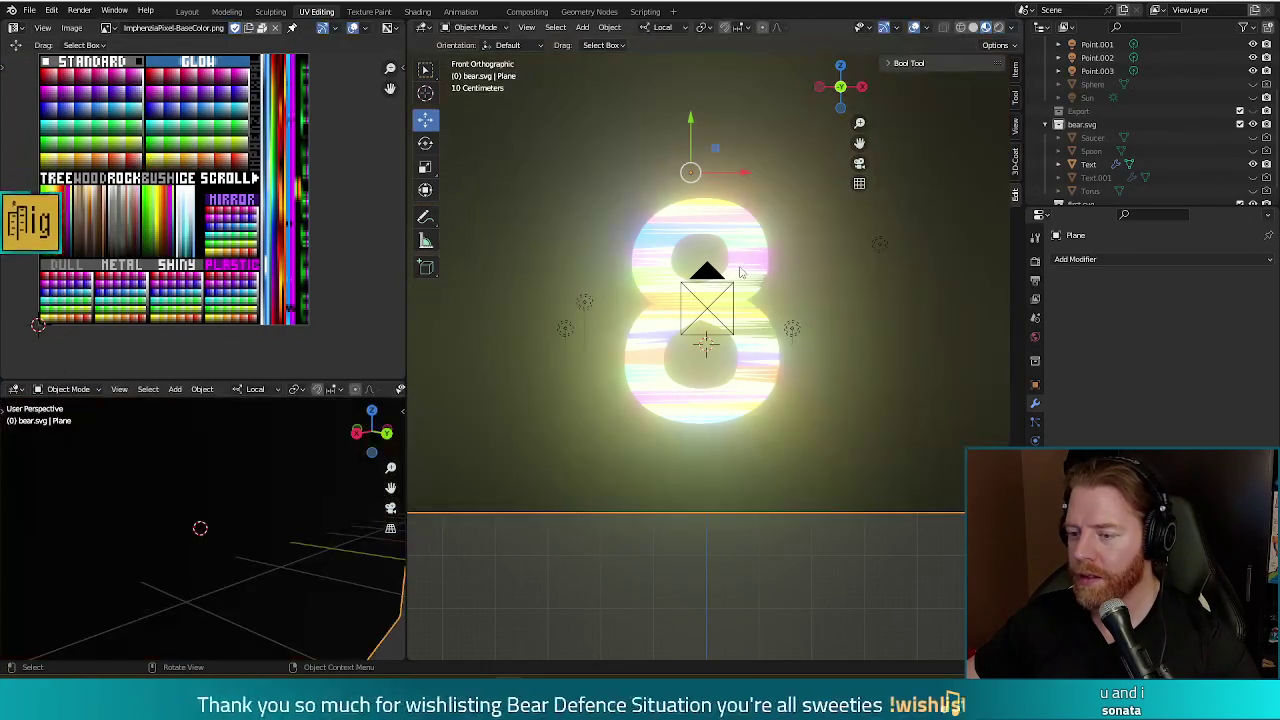
- Select the 8 text object, enter Edit Mode with nothing selected, and preview a render
click(740, 270)
key(Tab)
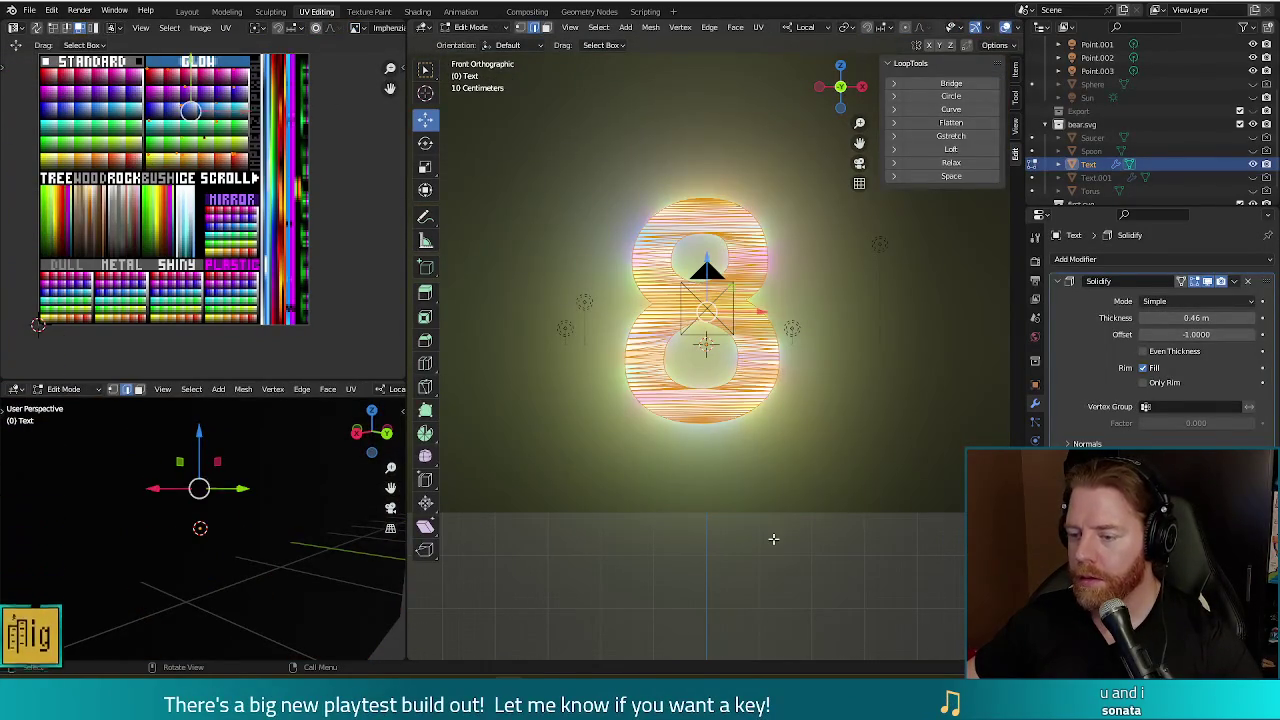
click(649, 469)
key(F12)
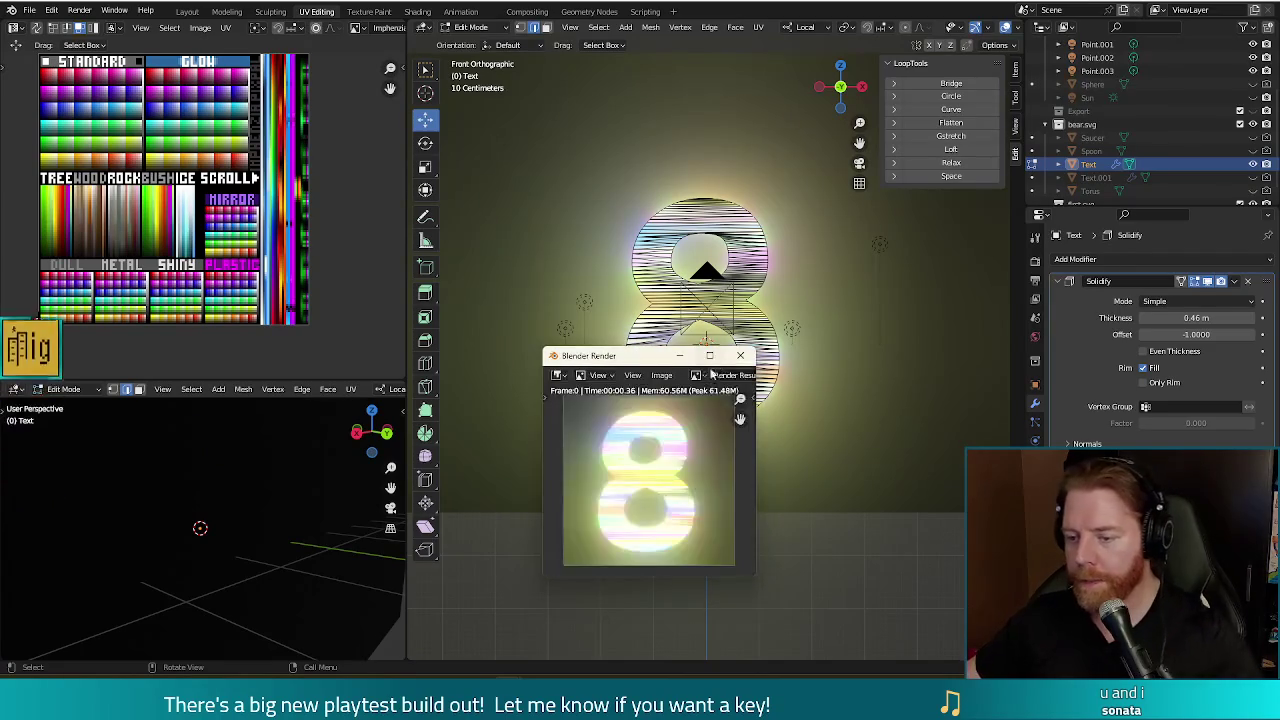
click(750, 352)
- Circle-select some of the 8's faces, move their UVs to another palette spot, and render
scroll(749, 331, up, 1)
scroll(749, 331, up, 1)
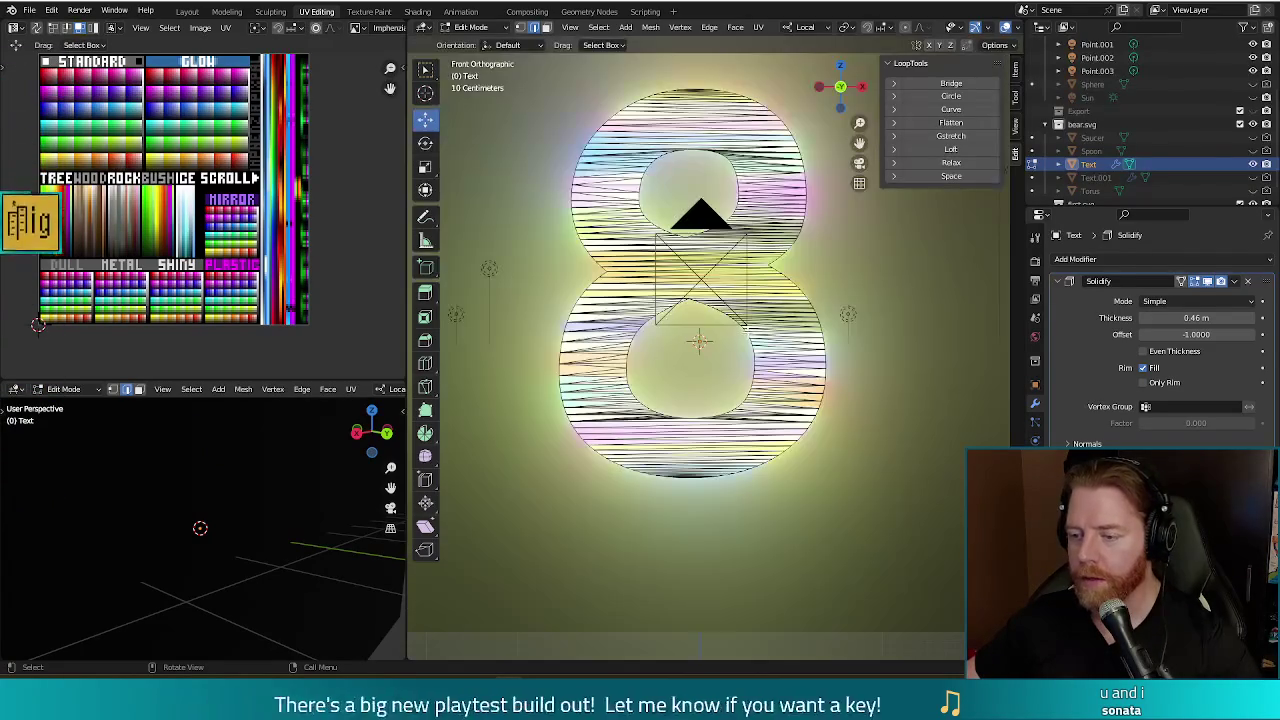
scroll(749, 331, up, 1)
scroll(749, 331, up, 1)
shift+scroll(749, 331, up, 1)
shift+scroll(791, 388, up, 2)
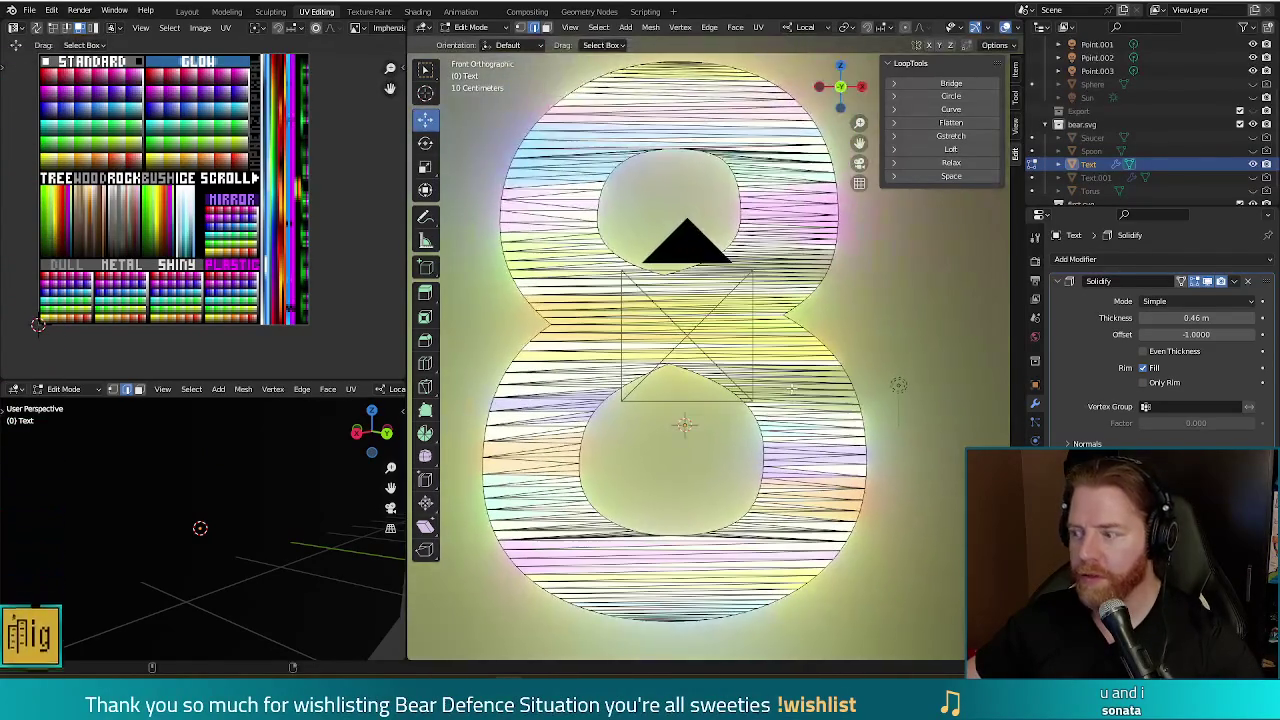
scroll(791, 388, down, 1)
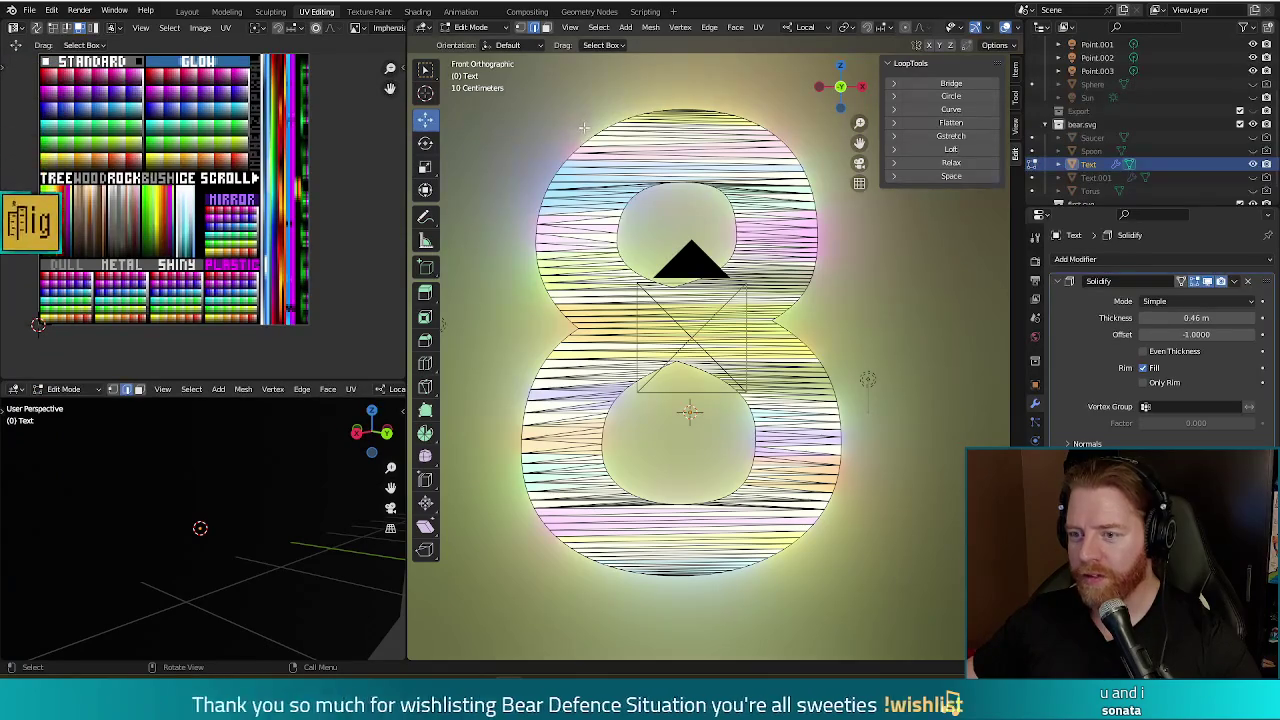
key(c)
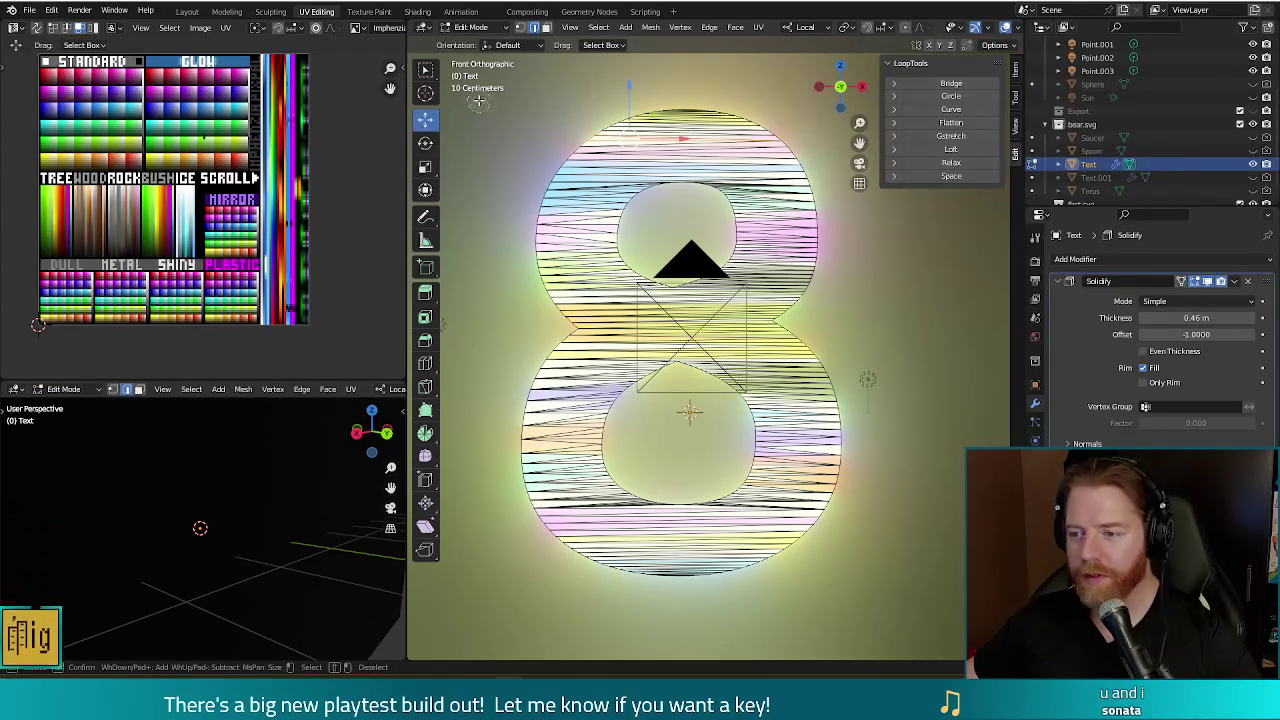
right_click(192, 157)
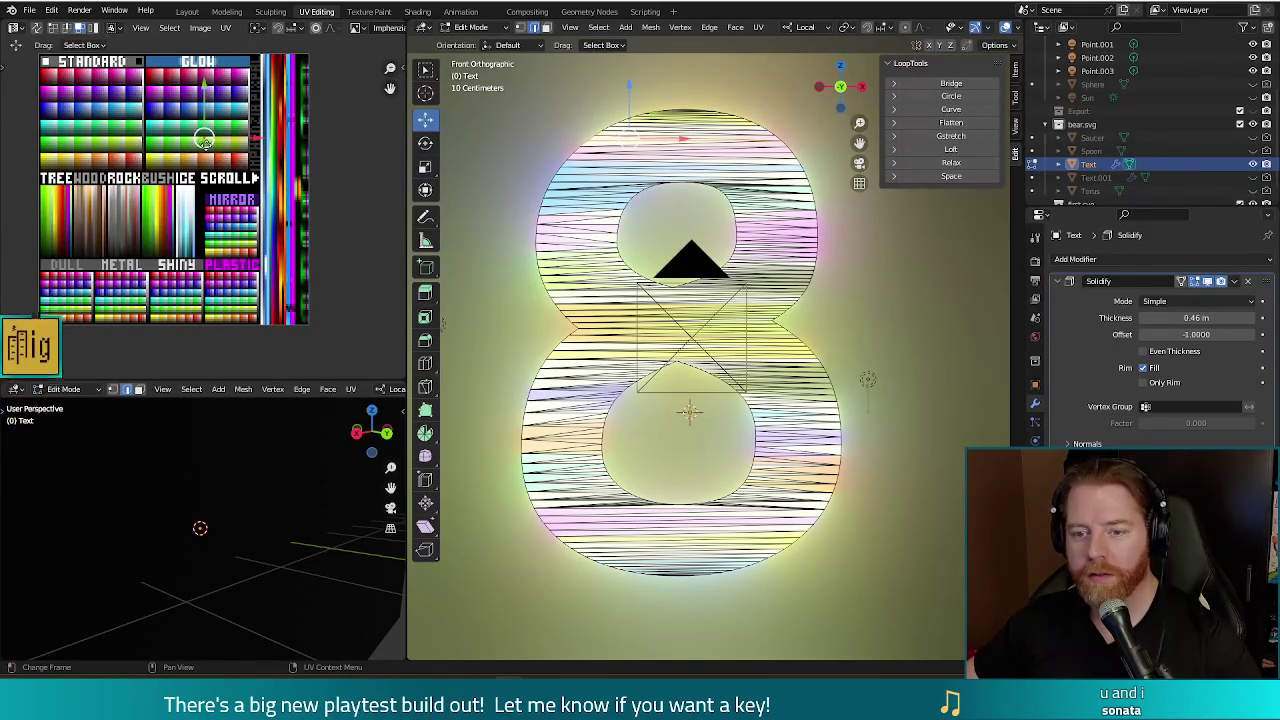
key(g)
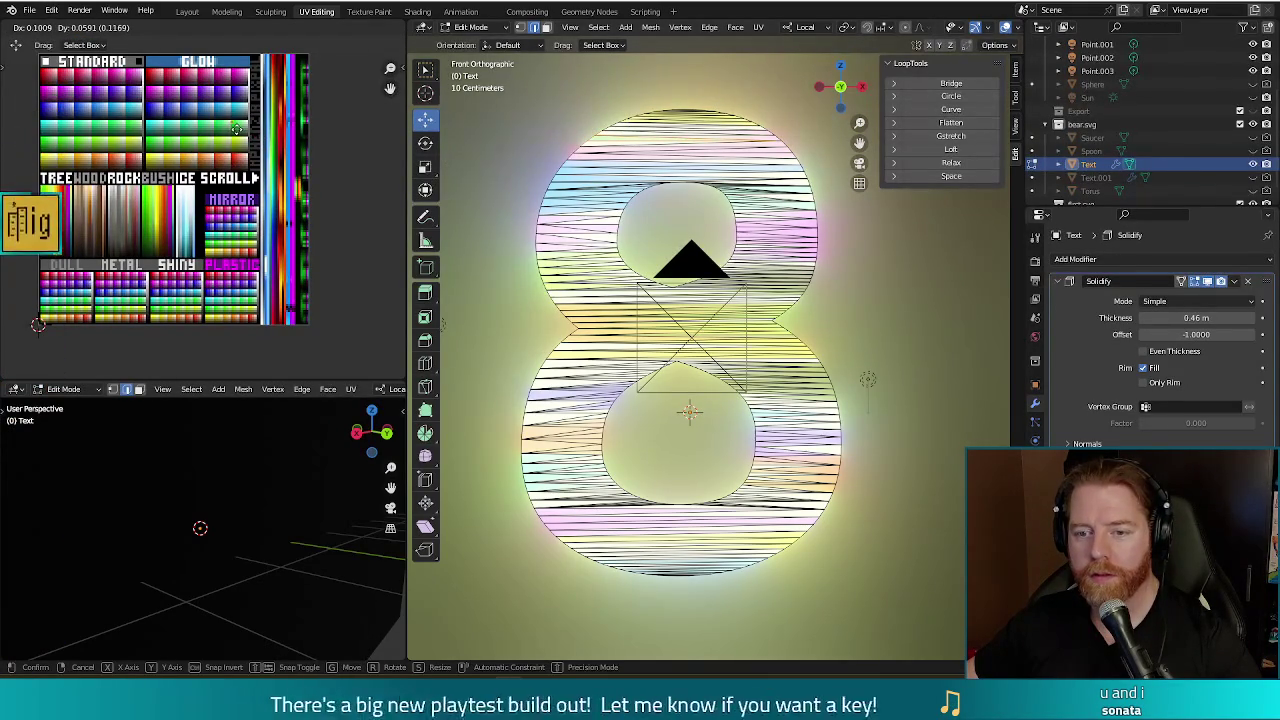
click(237, 128)
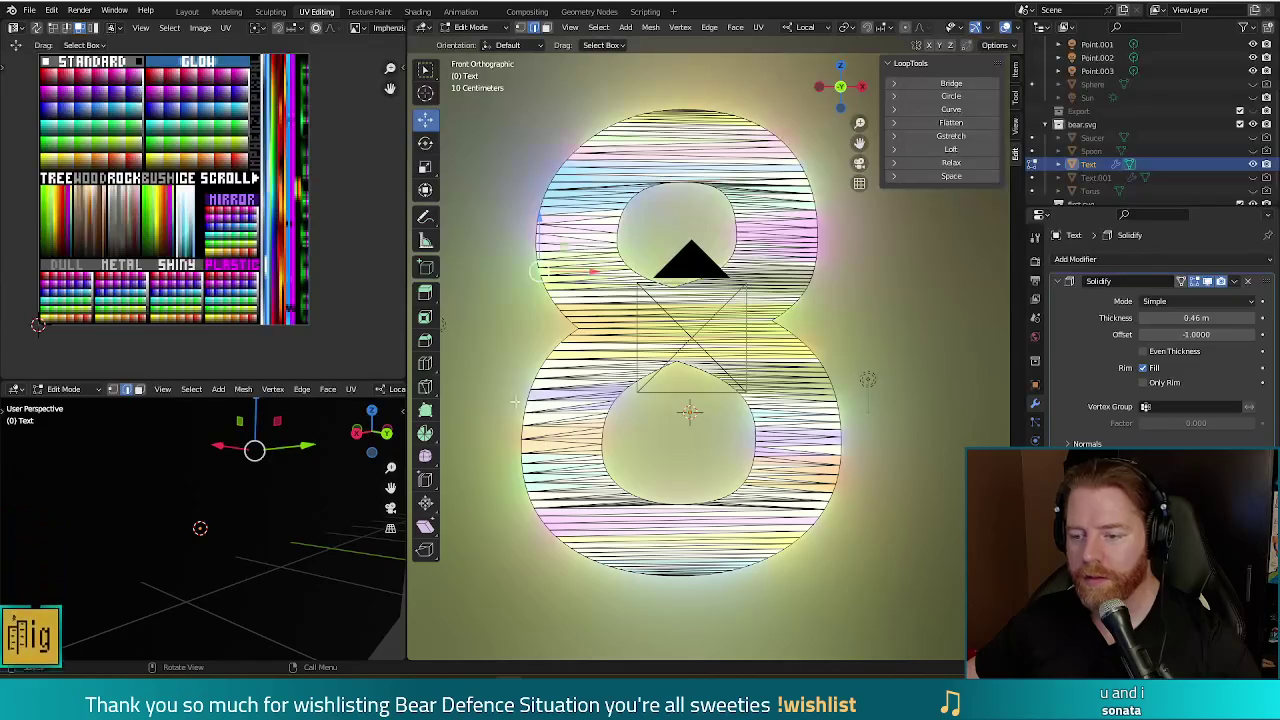
key(F12)
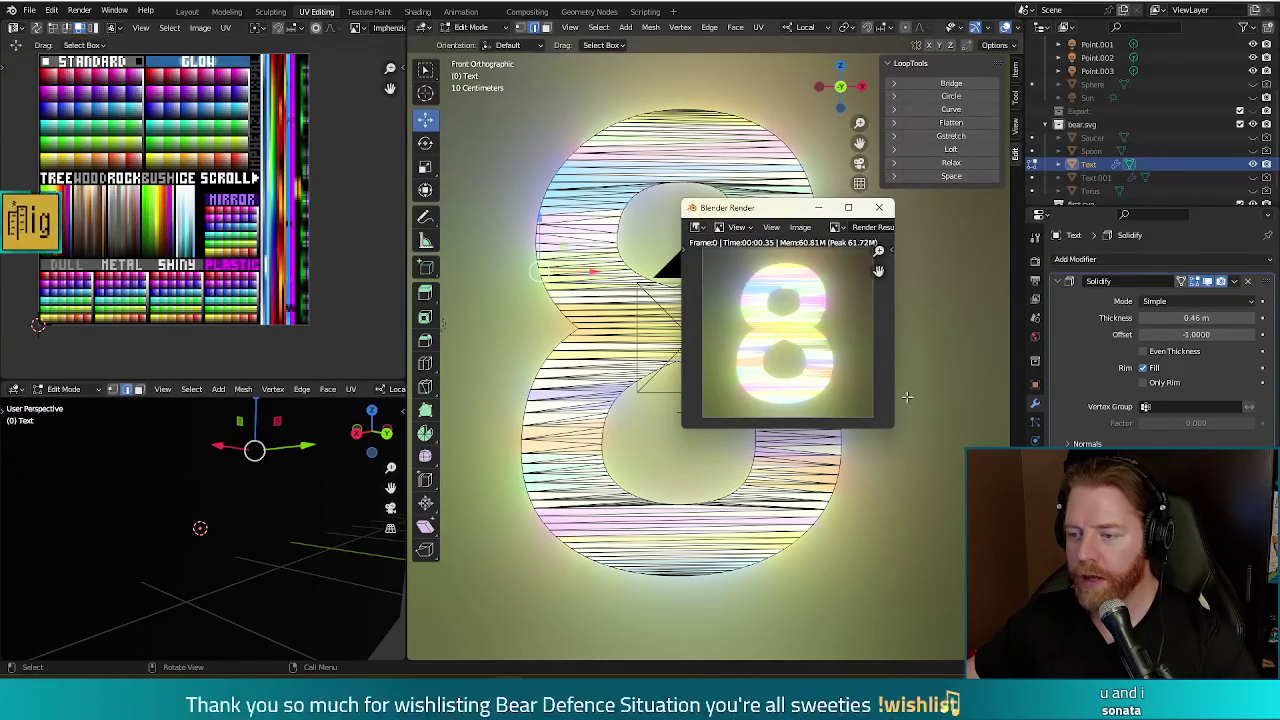
key(Escape)
- Circle-select faces on the 8, move their UVs to a new palette spot, and render
key(c)
click(720, 490)
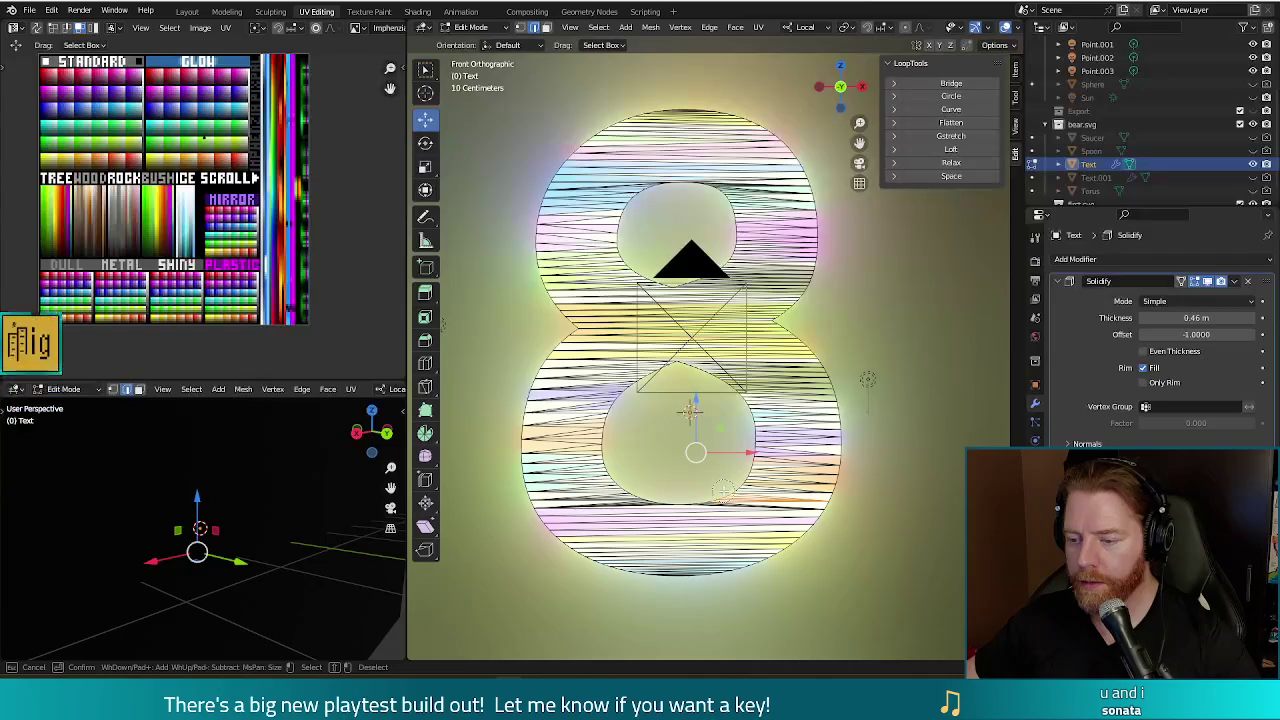
drag(721, 490, 727, 492)
key(Escape)
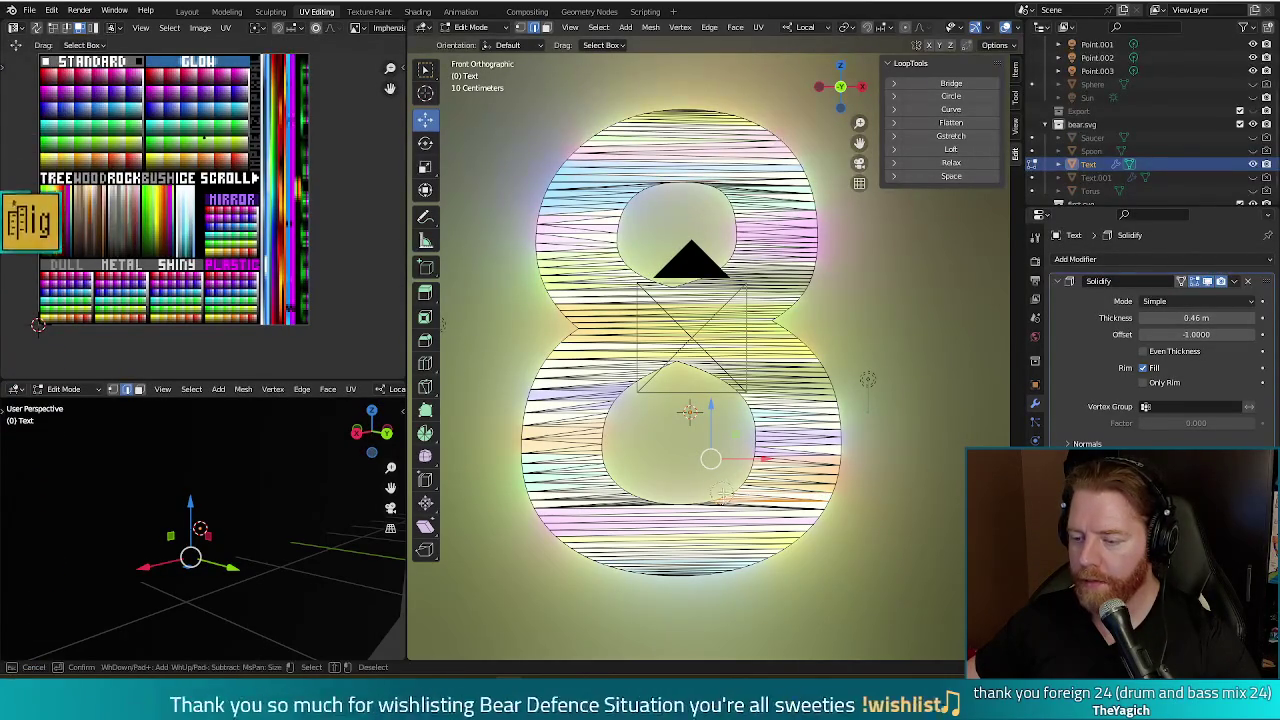
shift+click(672, 441)
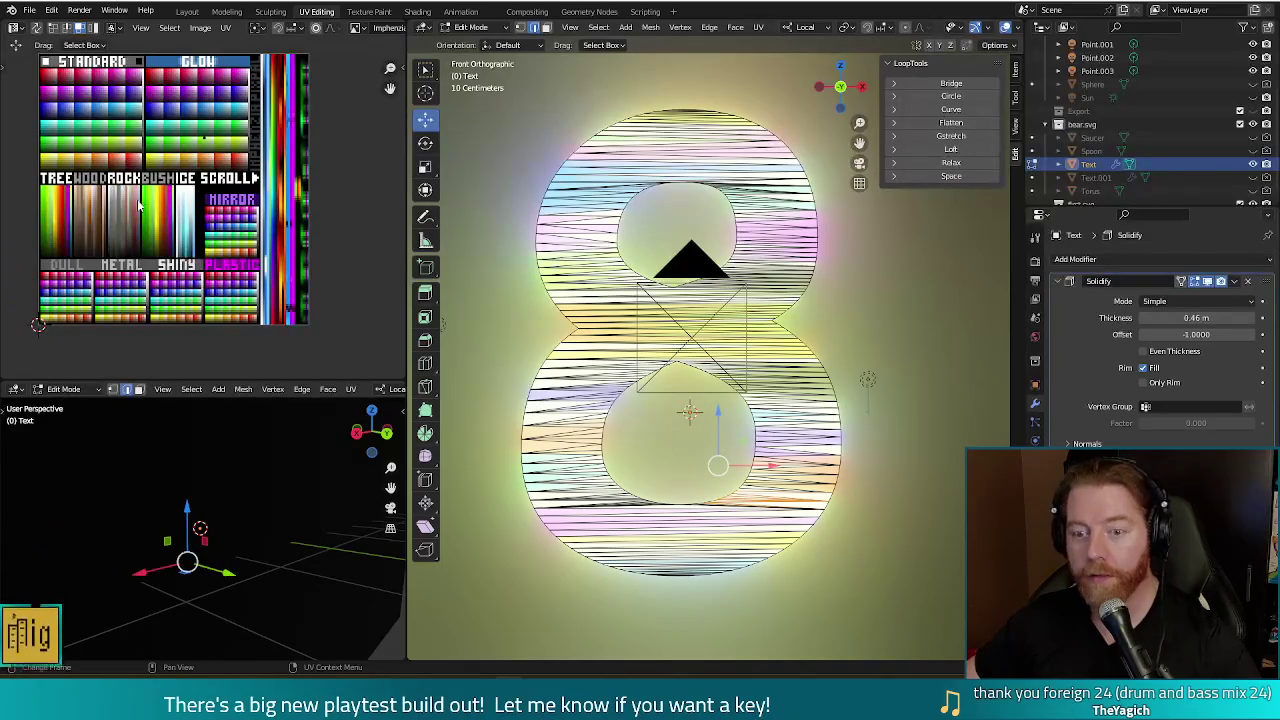
key(g)
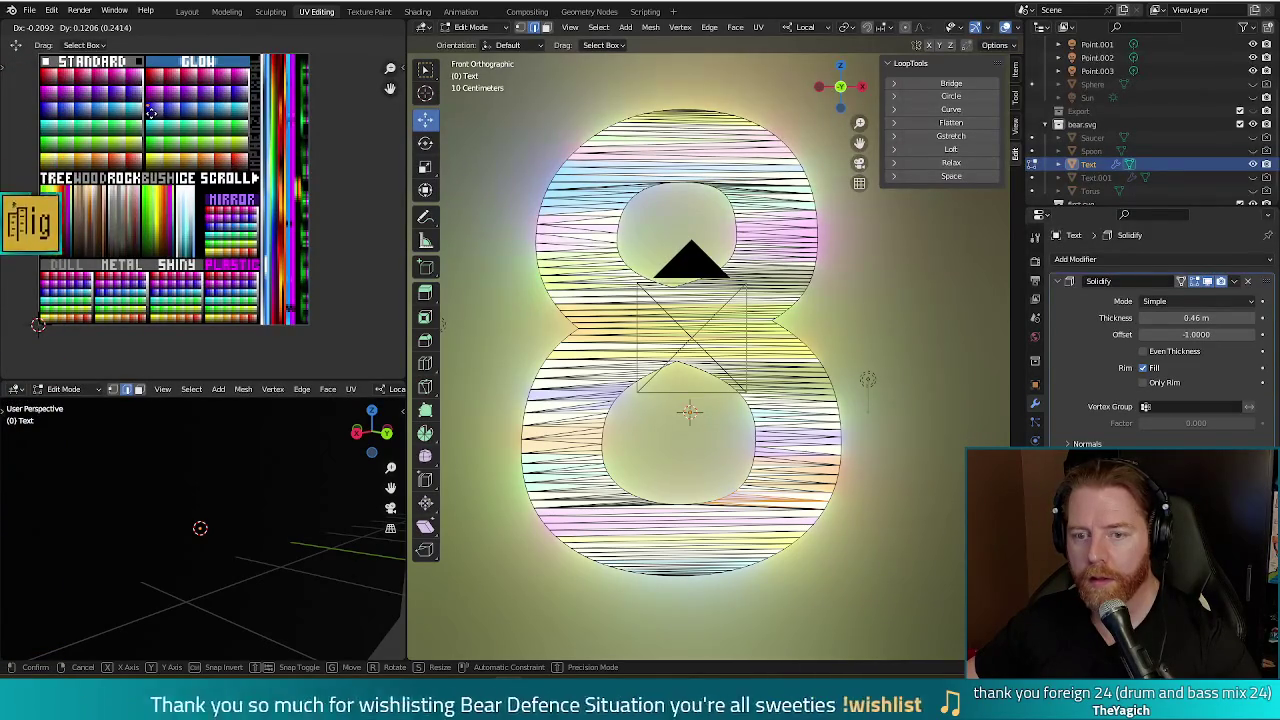
click(150, 113)
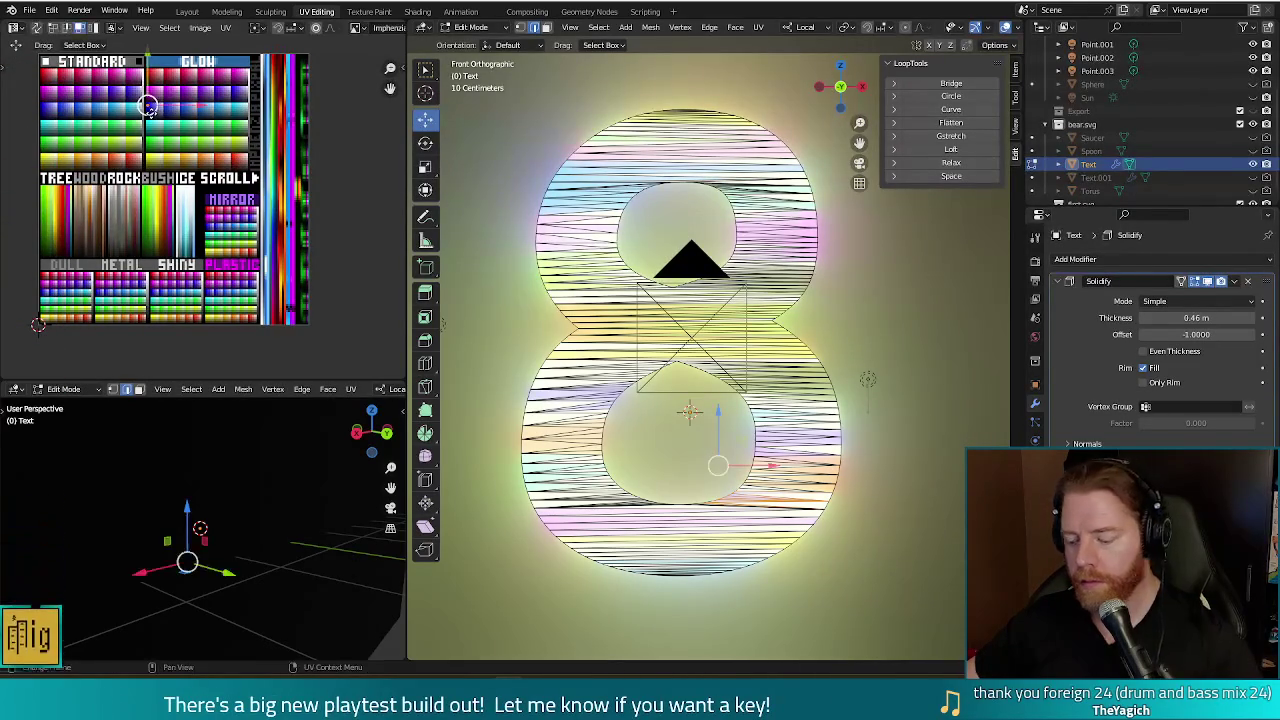
key(F12)
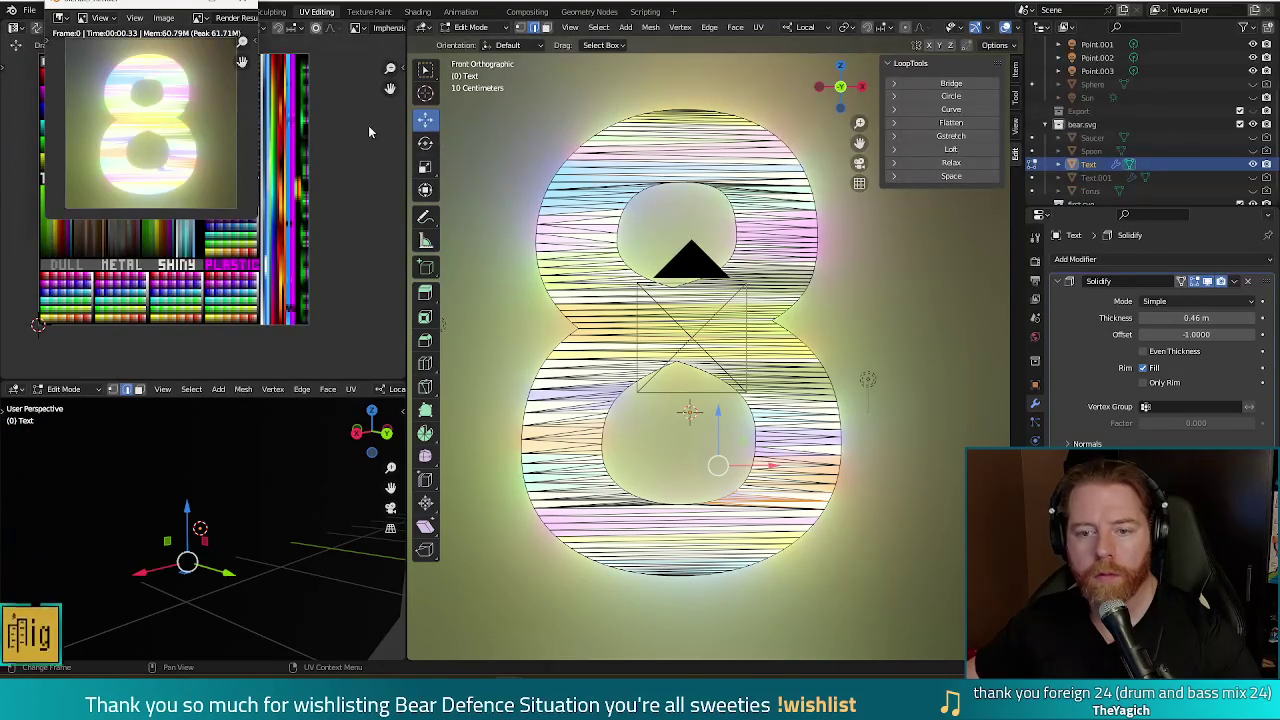
click(246, 7)
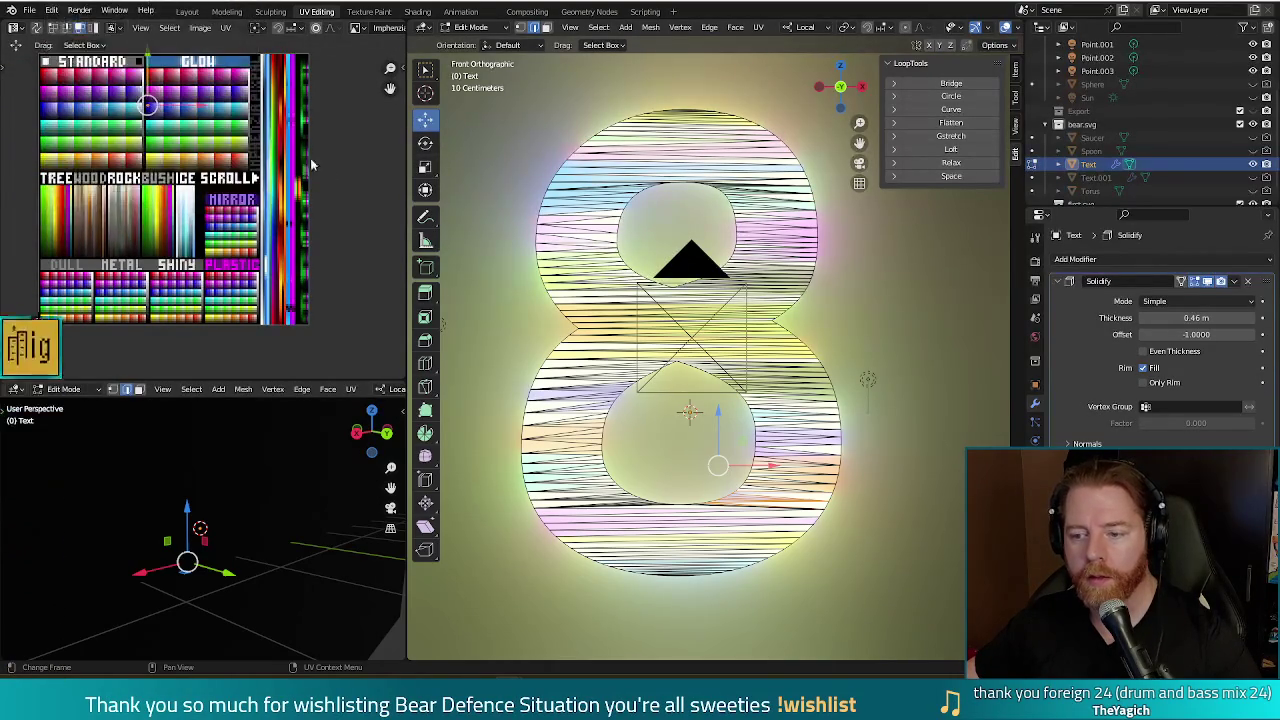
- Shift another part of the 8's UVs across the palette and check the render
click(622, 392)
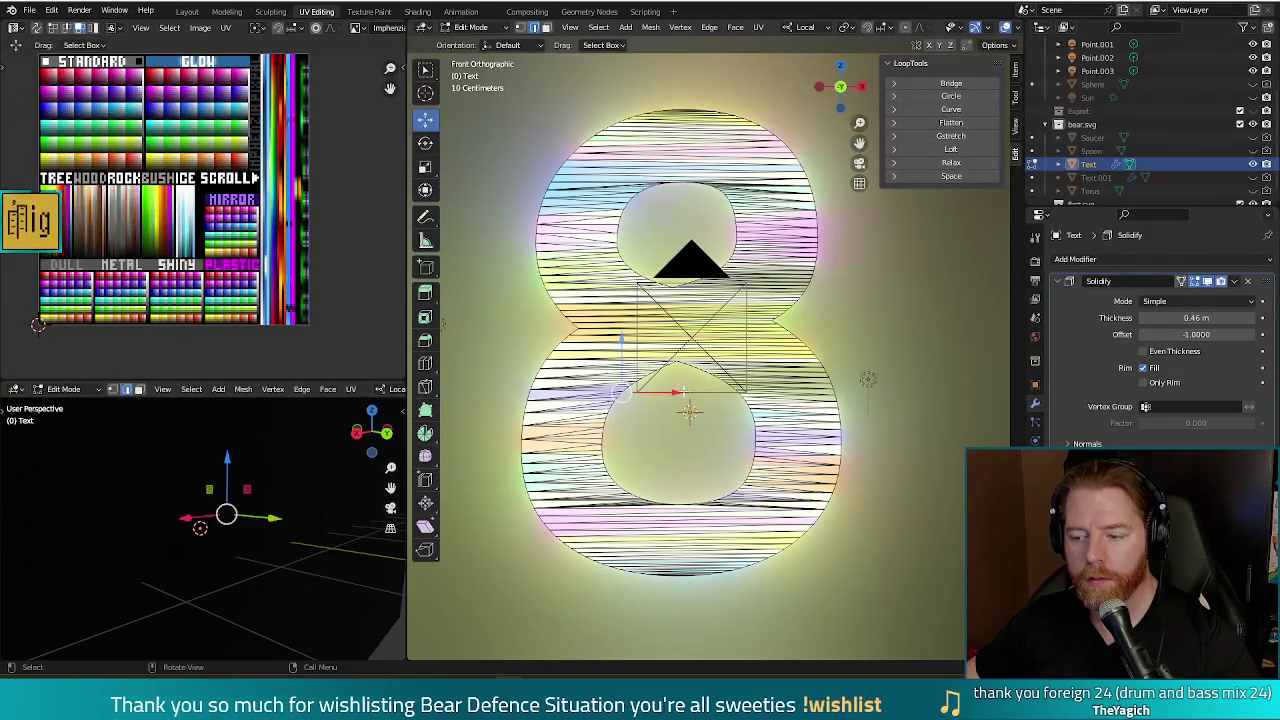
key(c)
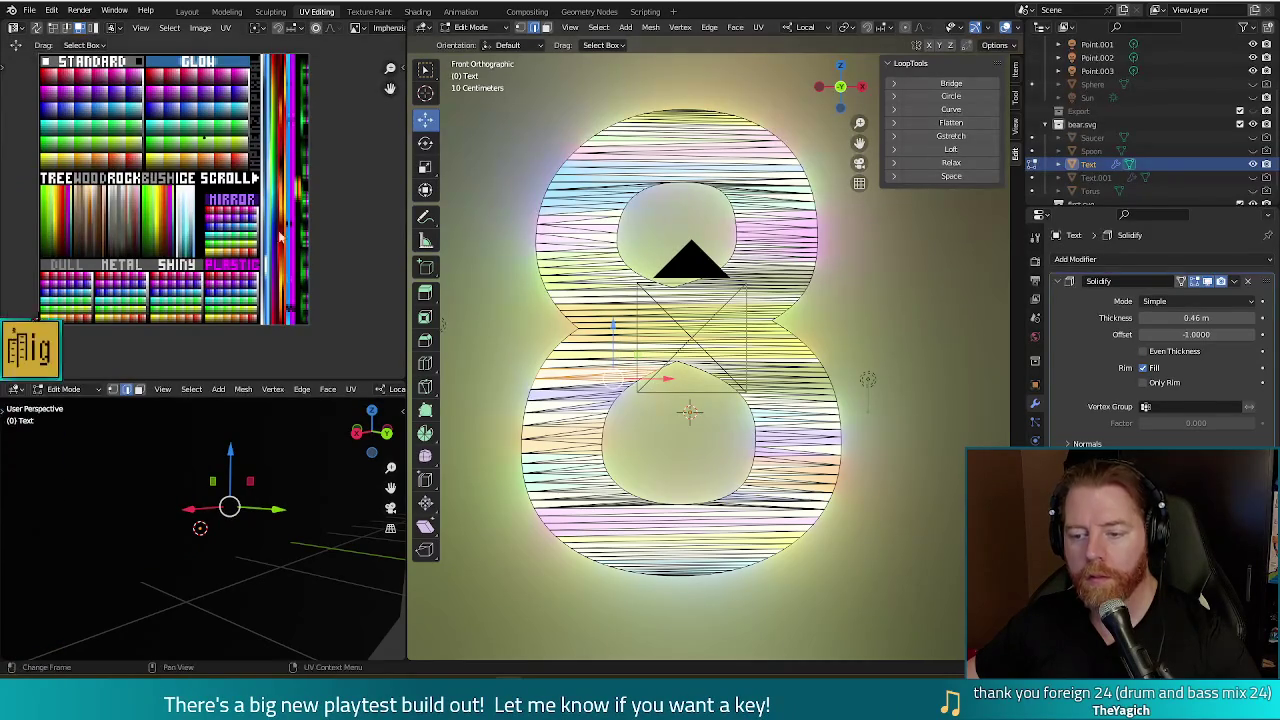
key(g)
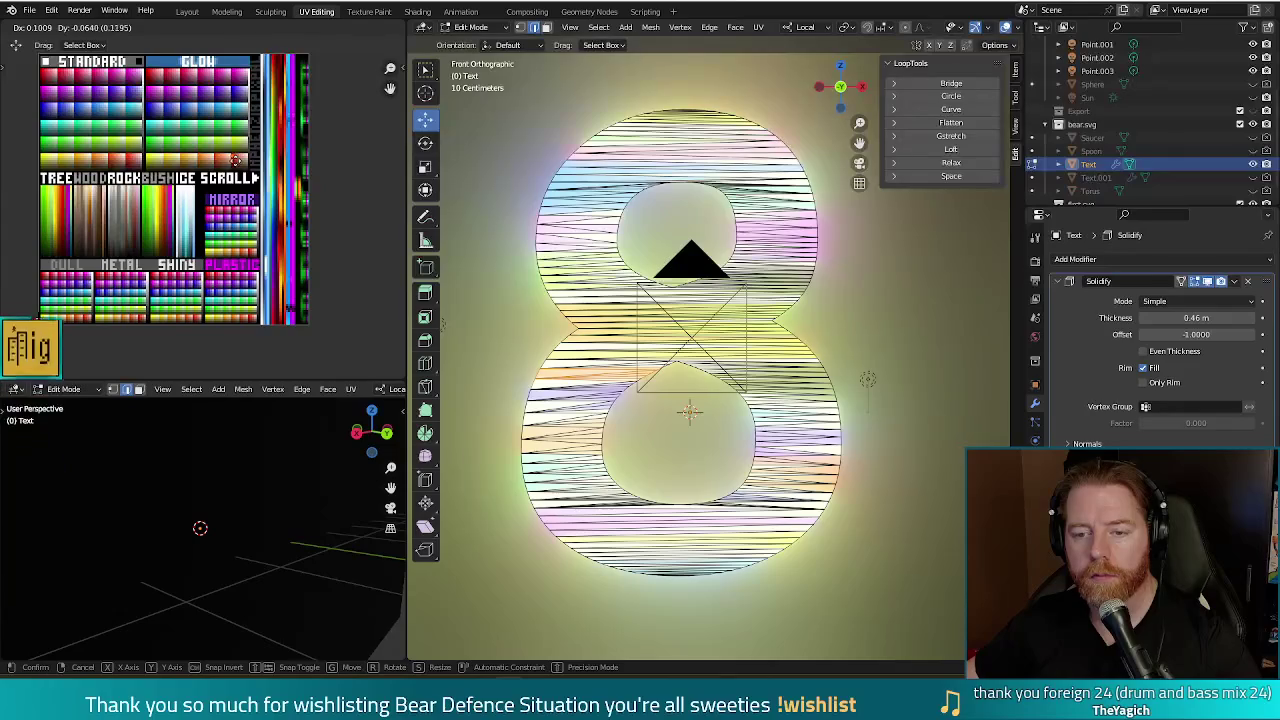
click(237, 160)
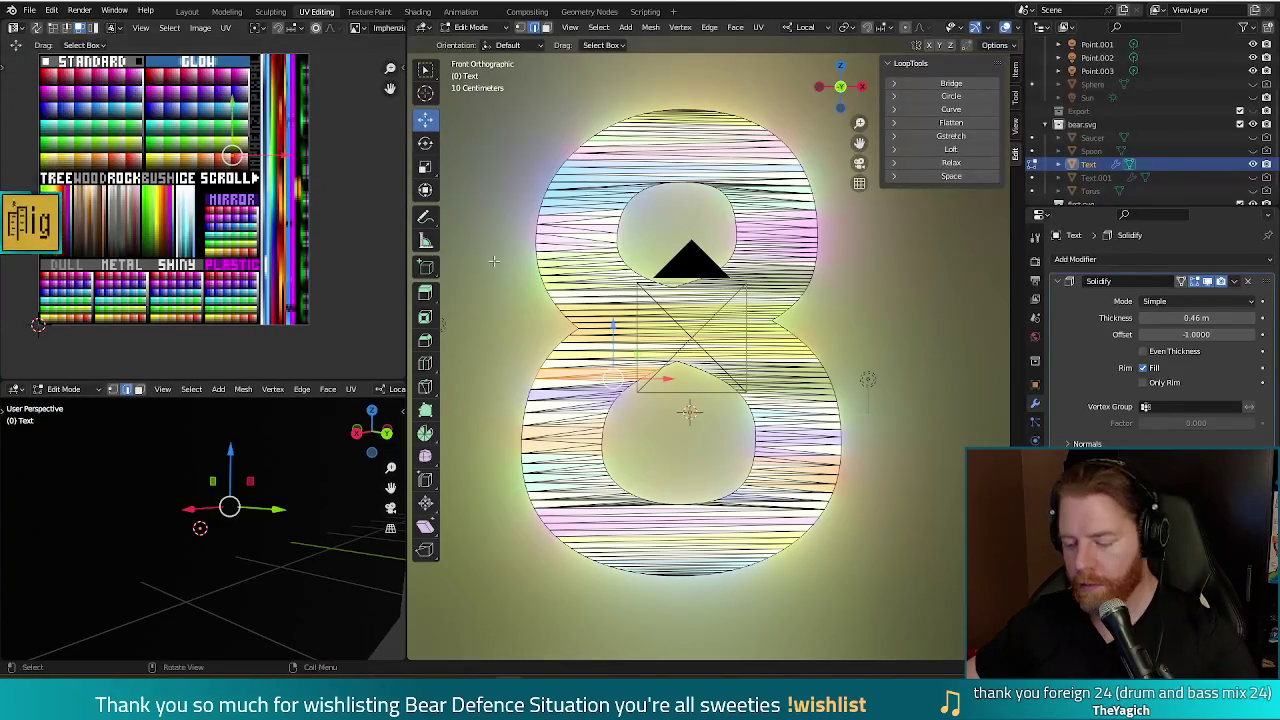
key(F12)
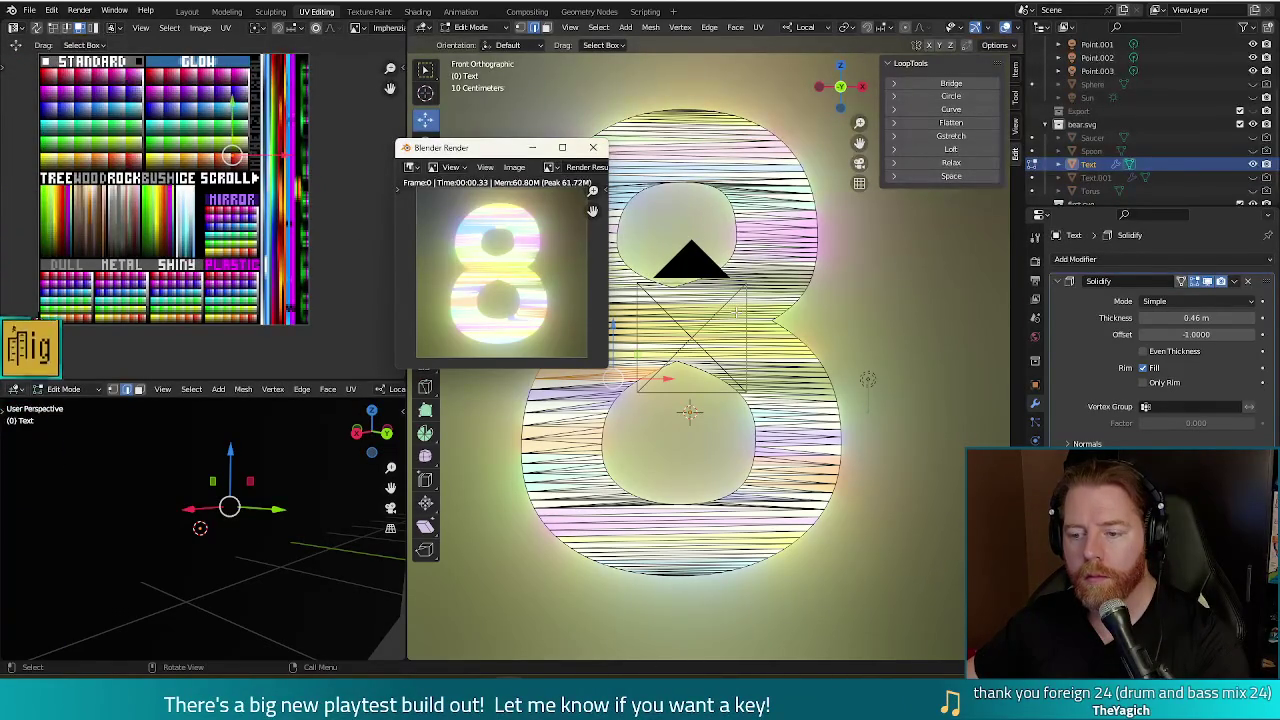
click(597, 149)
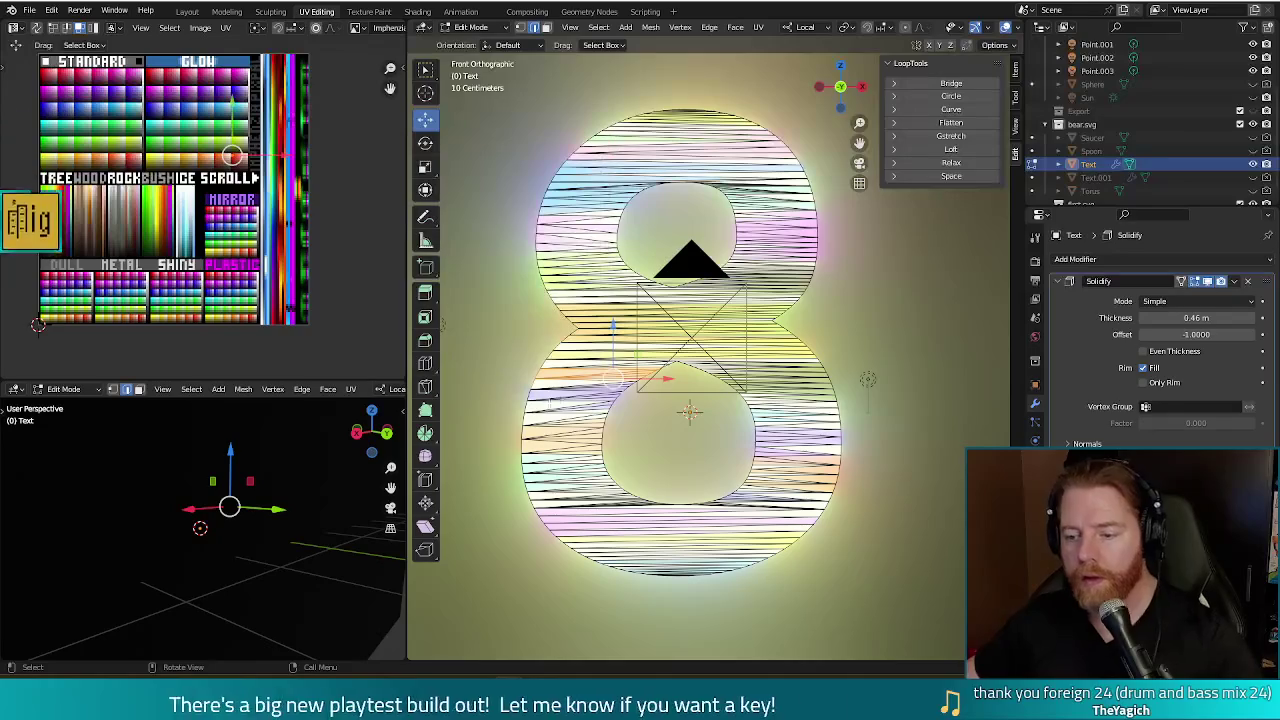
- Select further bands of the 8's faces, opening and dismissing command search in between
key(c)
key(Escape)
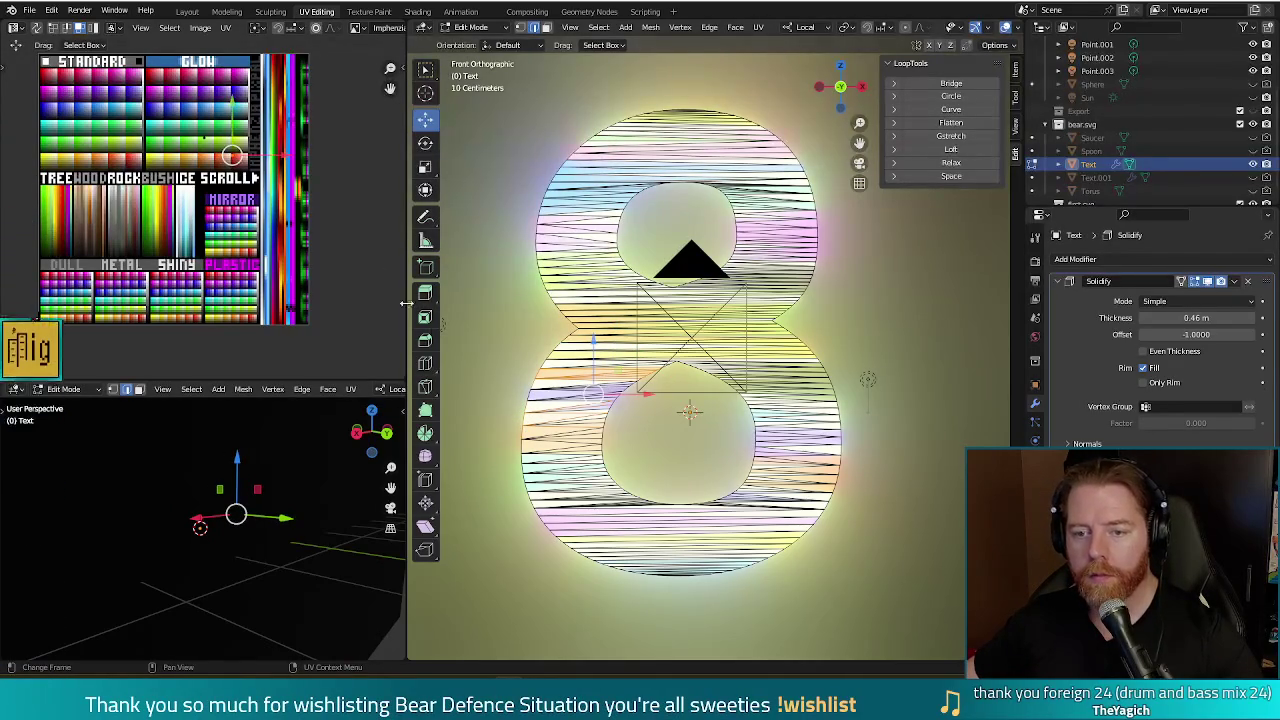
click(574, 343)
key(c)
click(489, 360)
key(Escape)
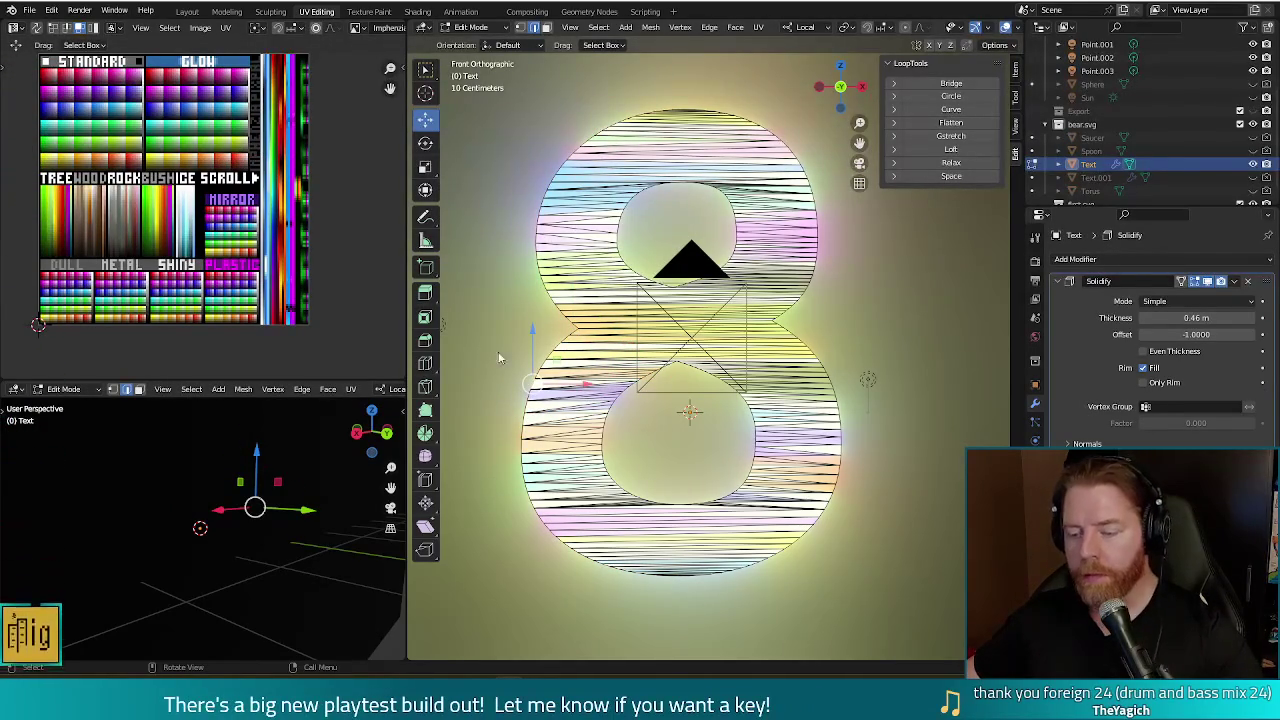
key(F3)
key(Escape)
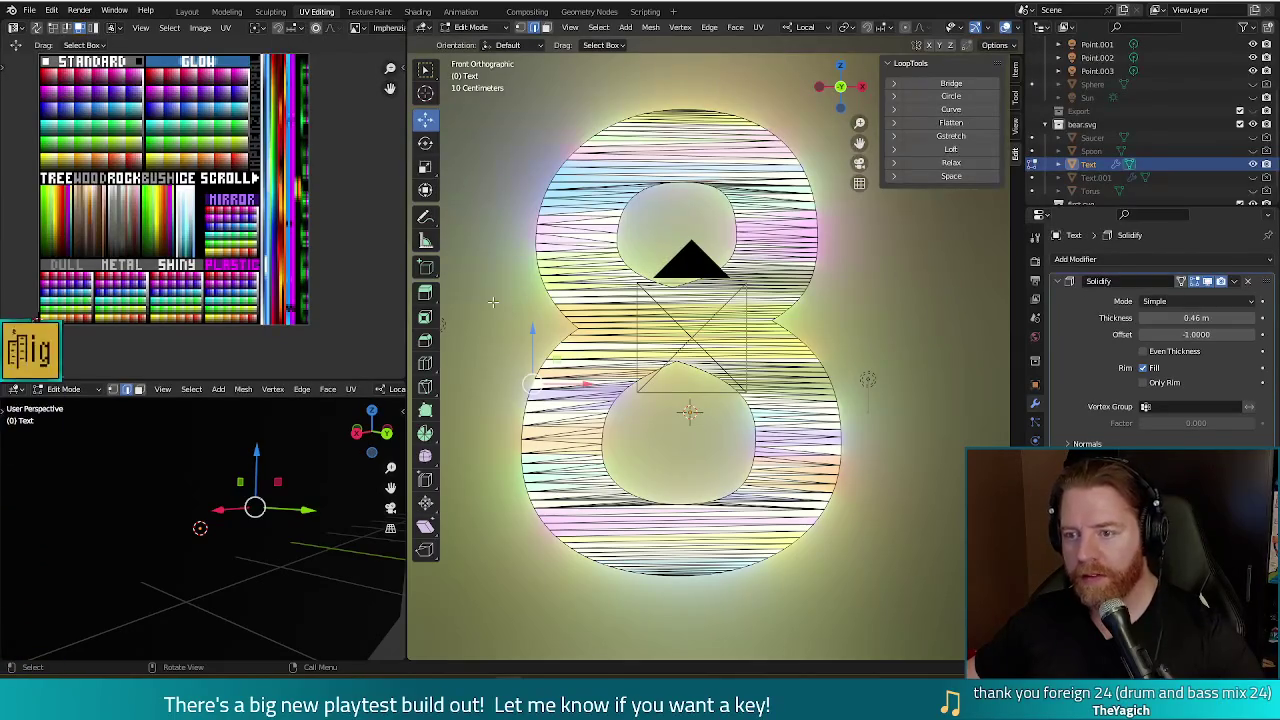
key(c)
click(515, 411)
- Drag the brushed UV selection to a new palette position and check it in a test render
right_click(515, 411)
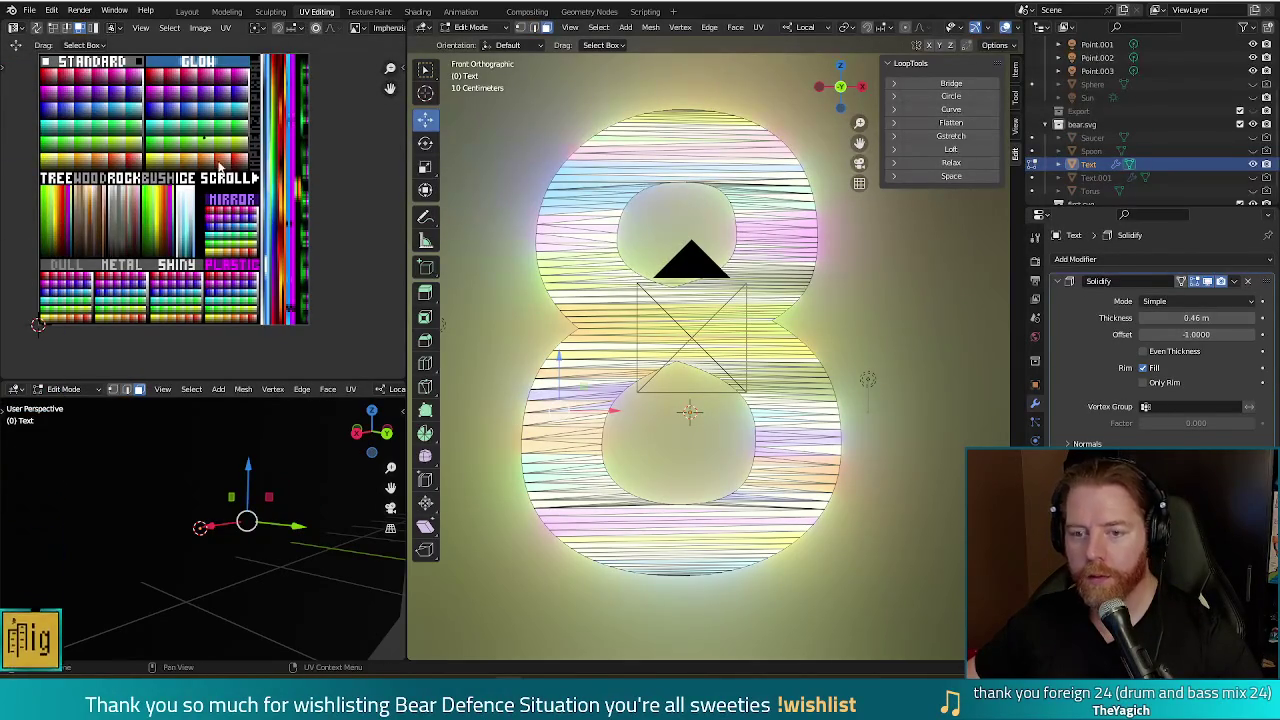
drag(204, 138, 148, 126)
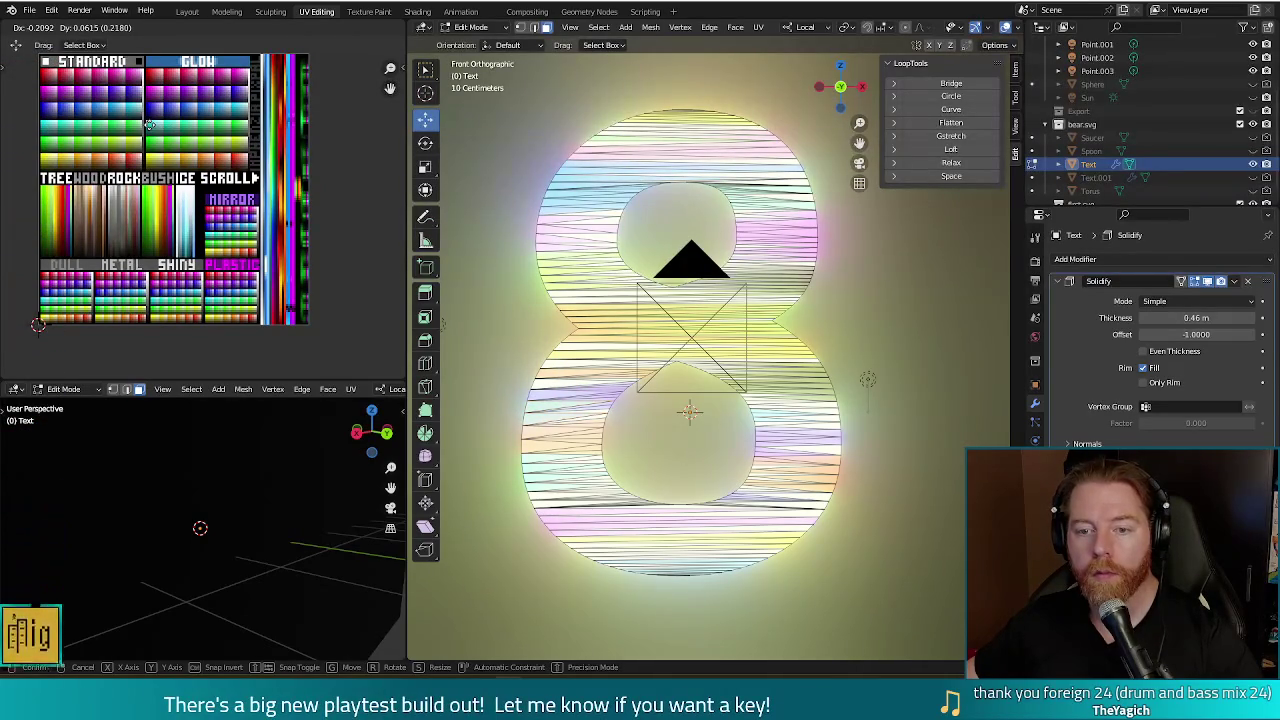
drag(148, 126, 148, 123)
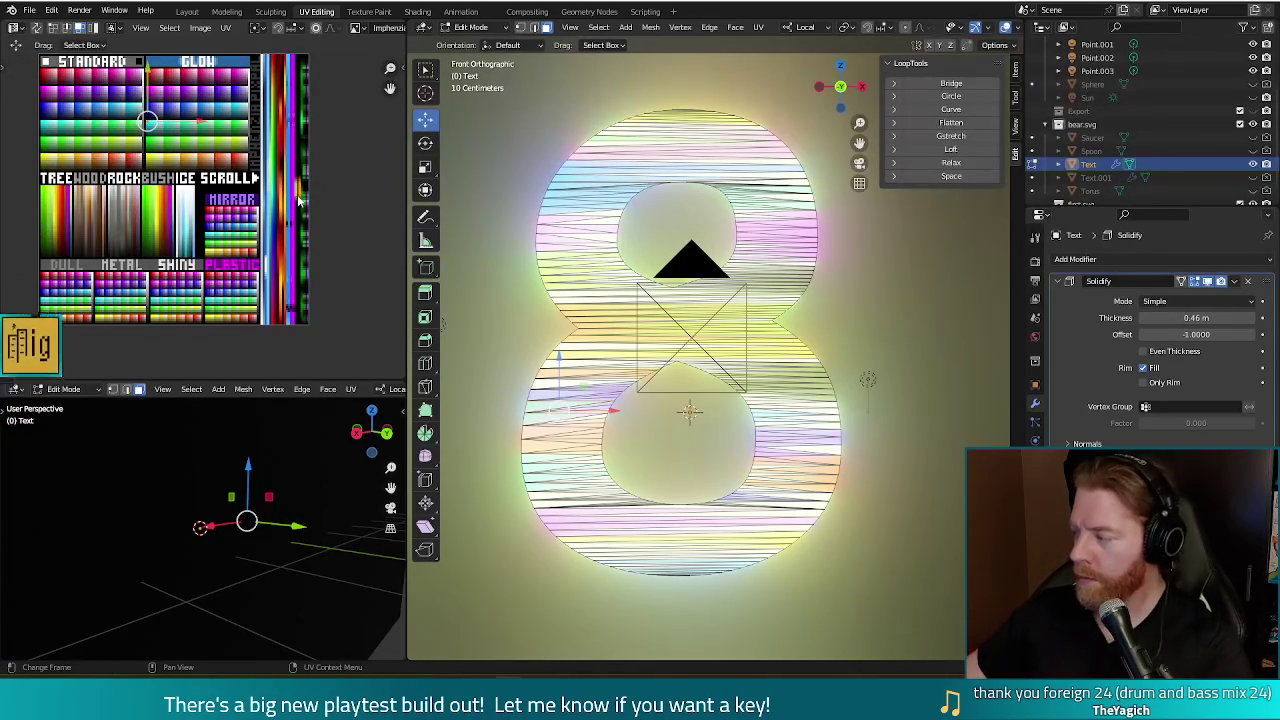
key(F12)
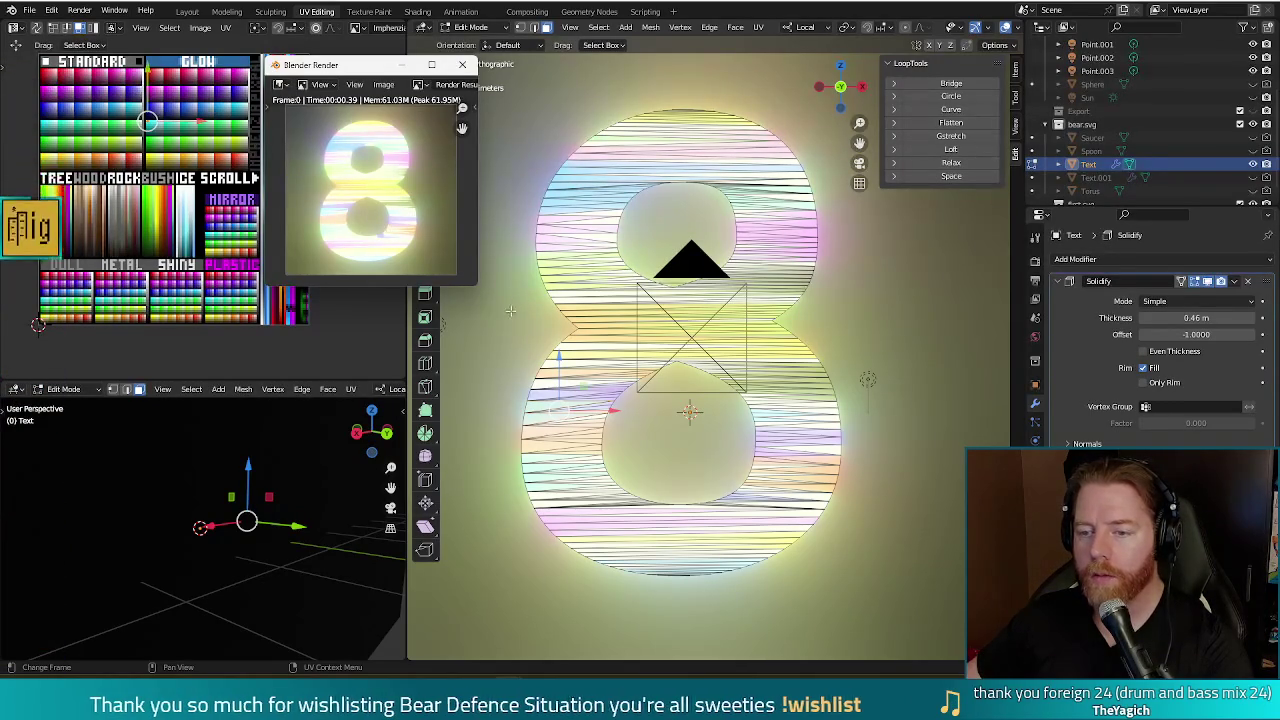
click(467, 66)
key(c)
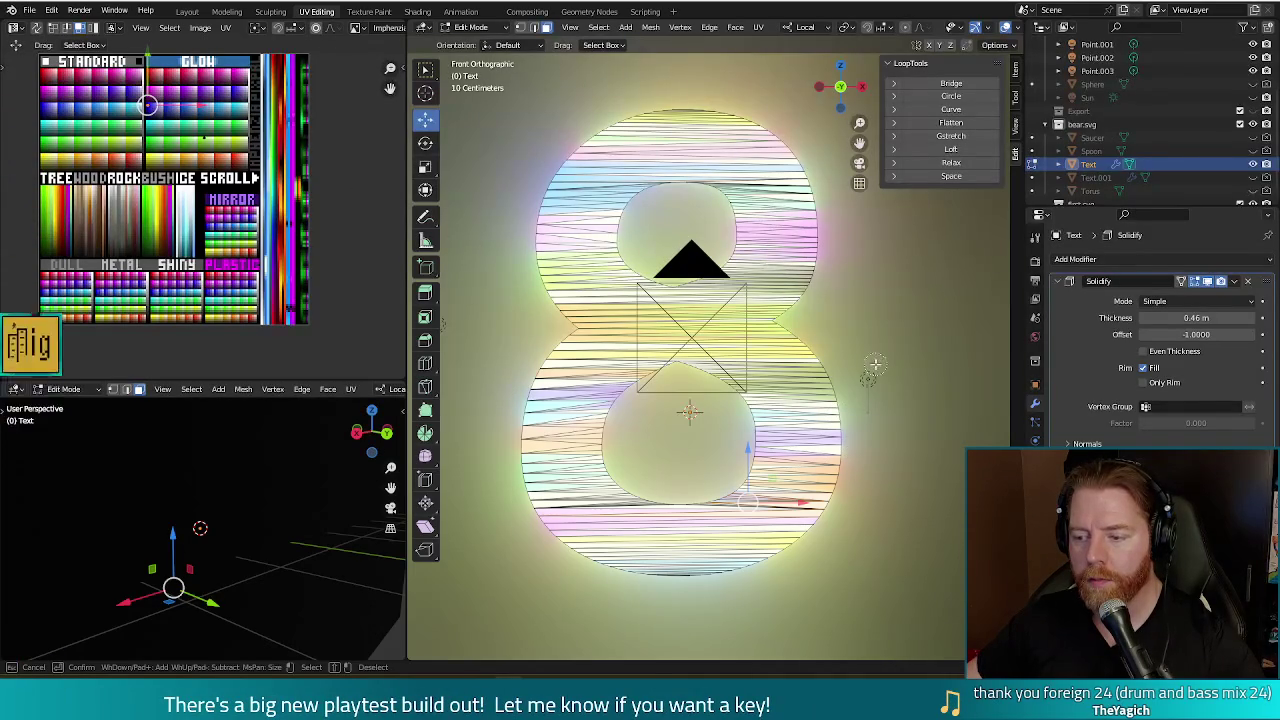
- Move the selected UVs to a new palette spot and render a preview
key(Escape)
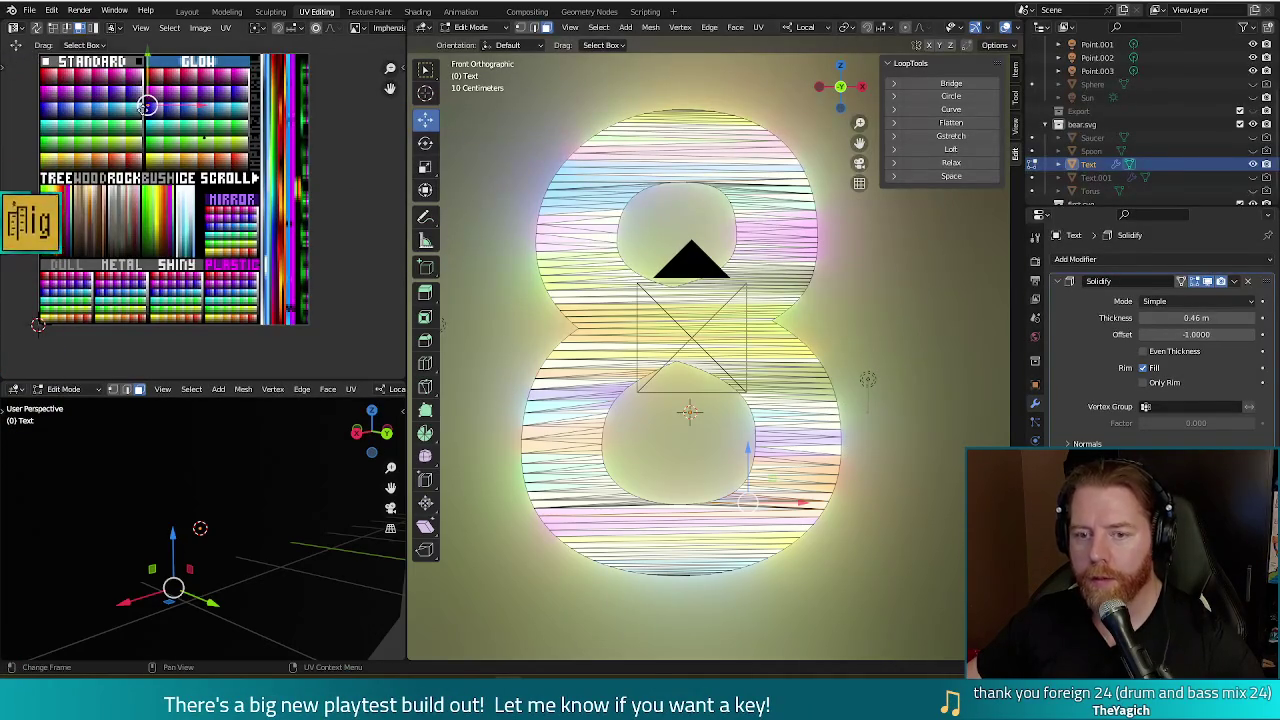
key(g)
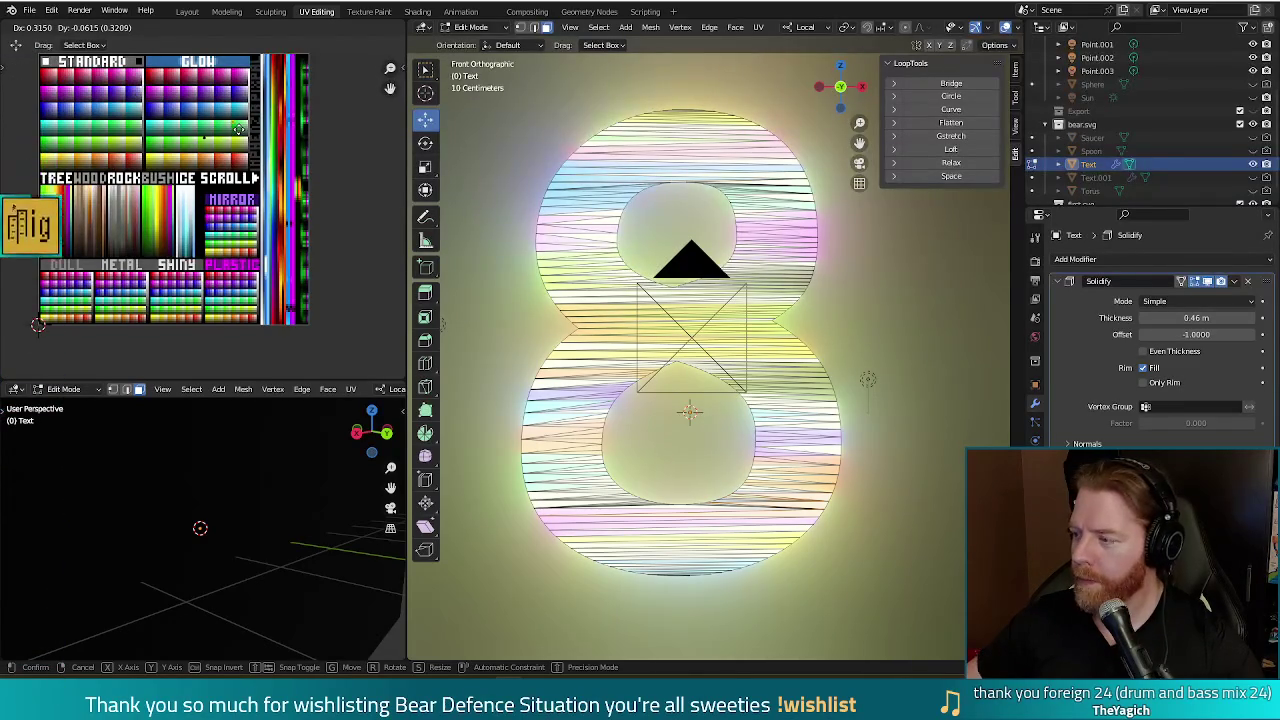
click(232, 122)
click(914, 523)
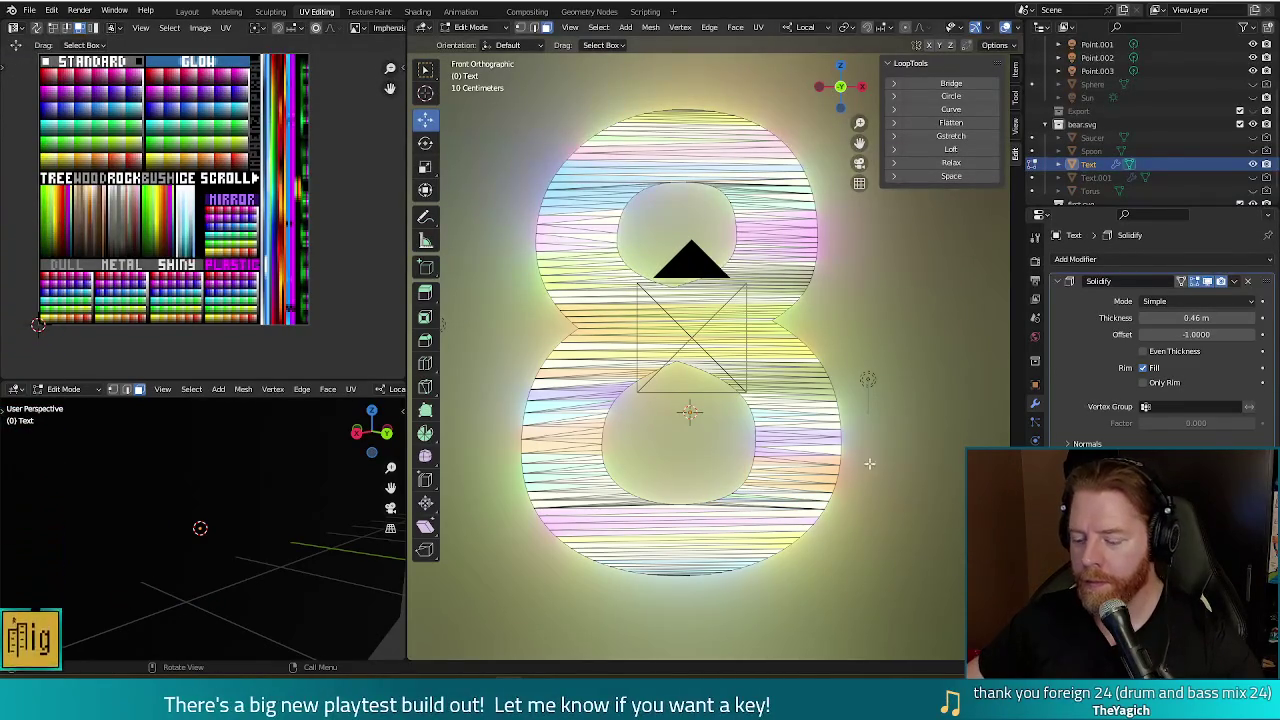
key(F12)
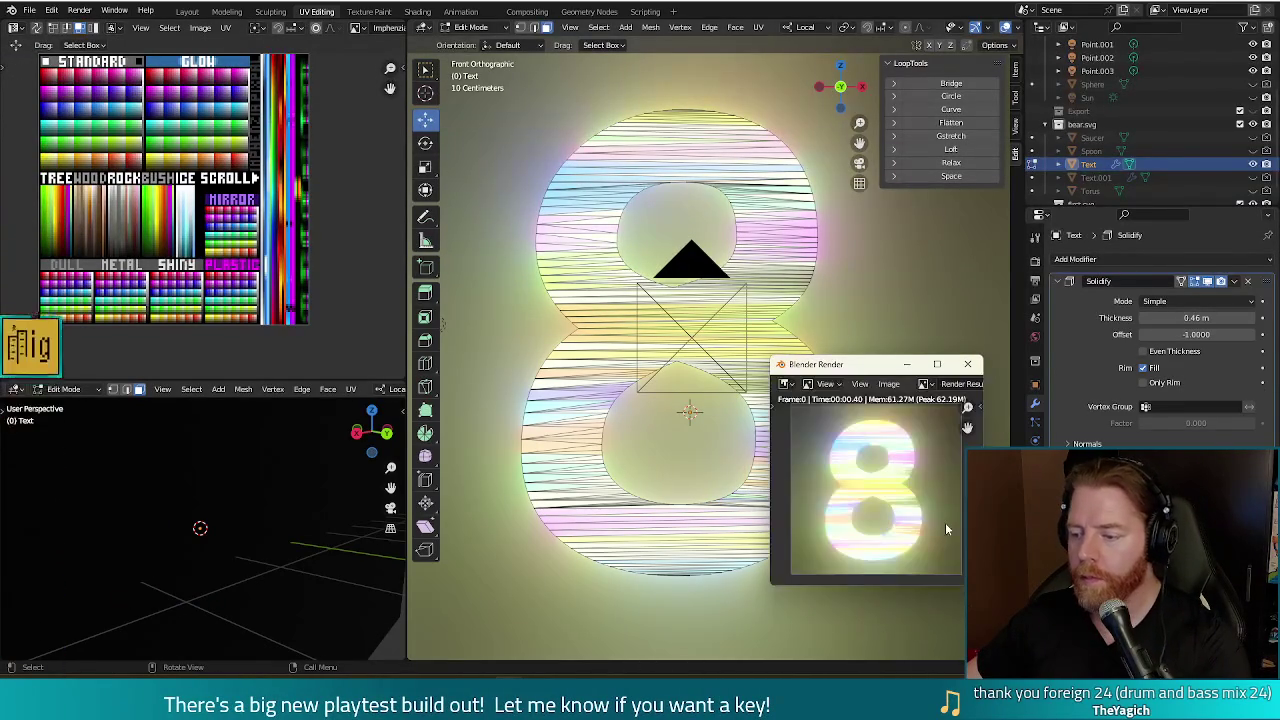
click(967, 364)
- Circle-select another part of the 8 and shift its UVs on the palette
key(c)
click(852, 517)
right_click(878, 540)
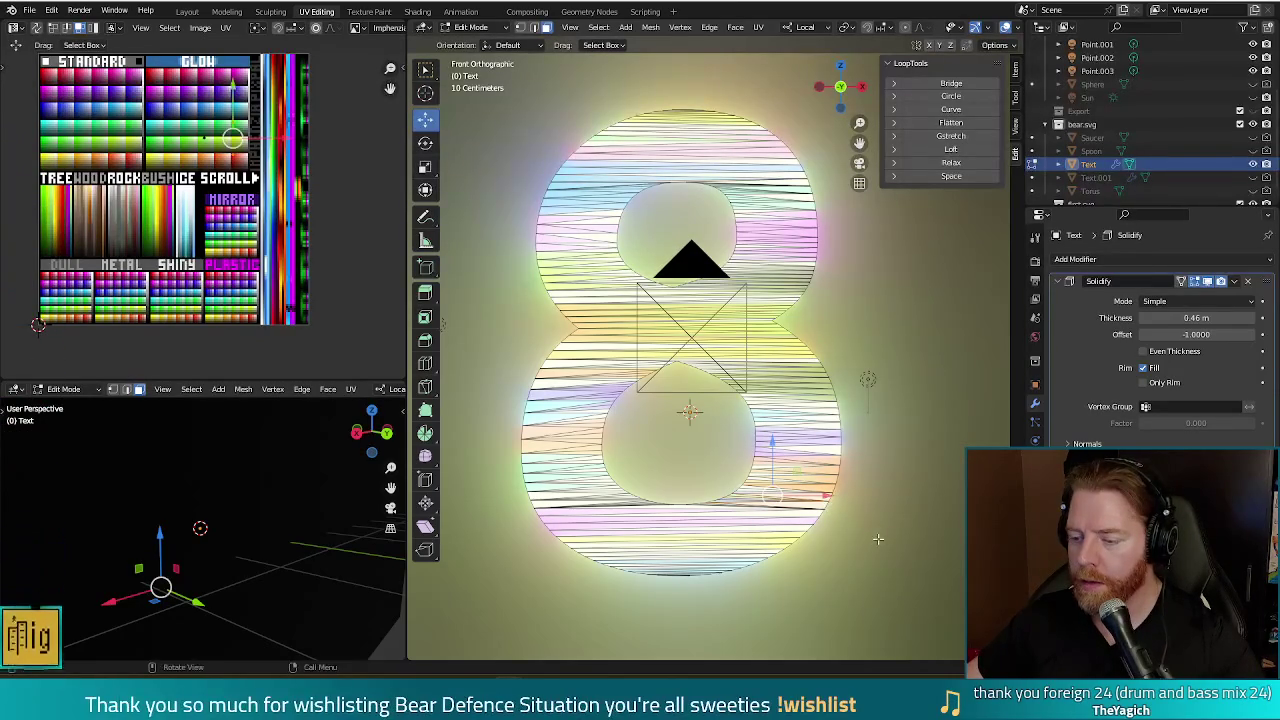
key(g)
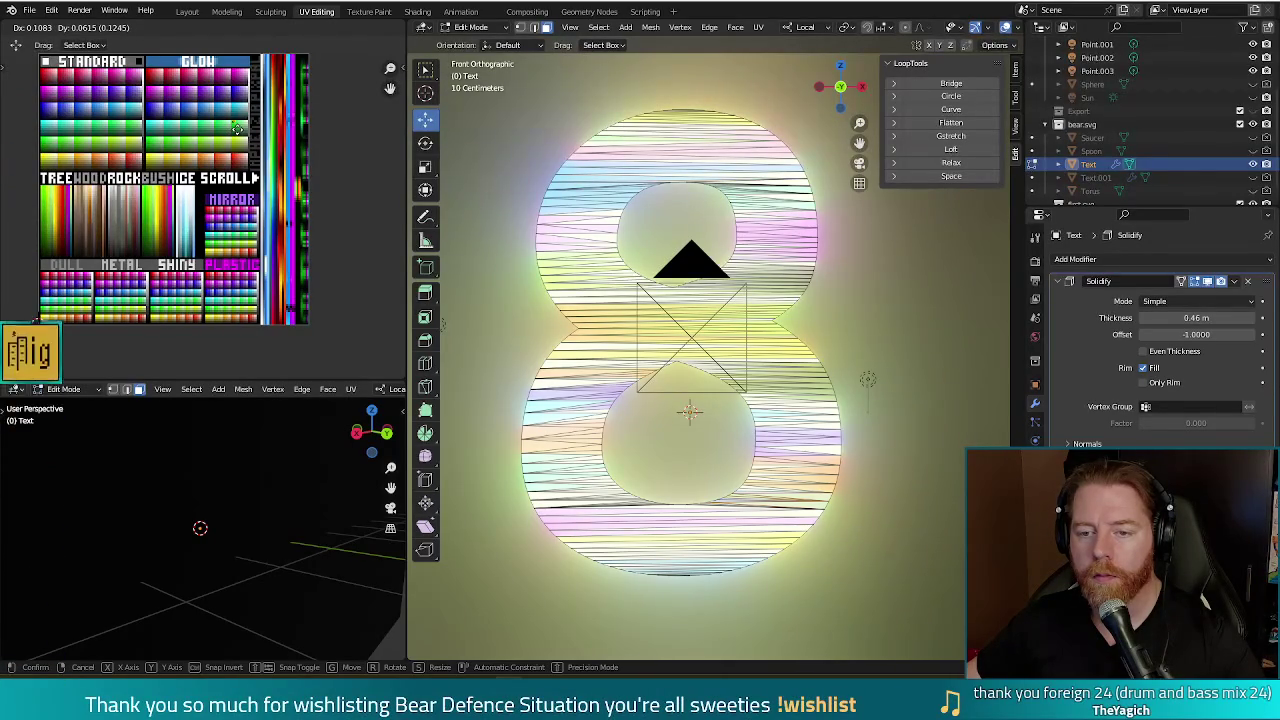
click(236, 127)
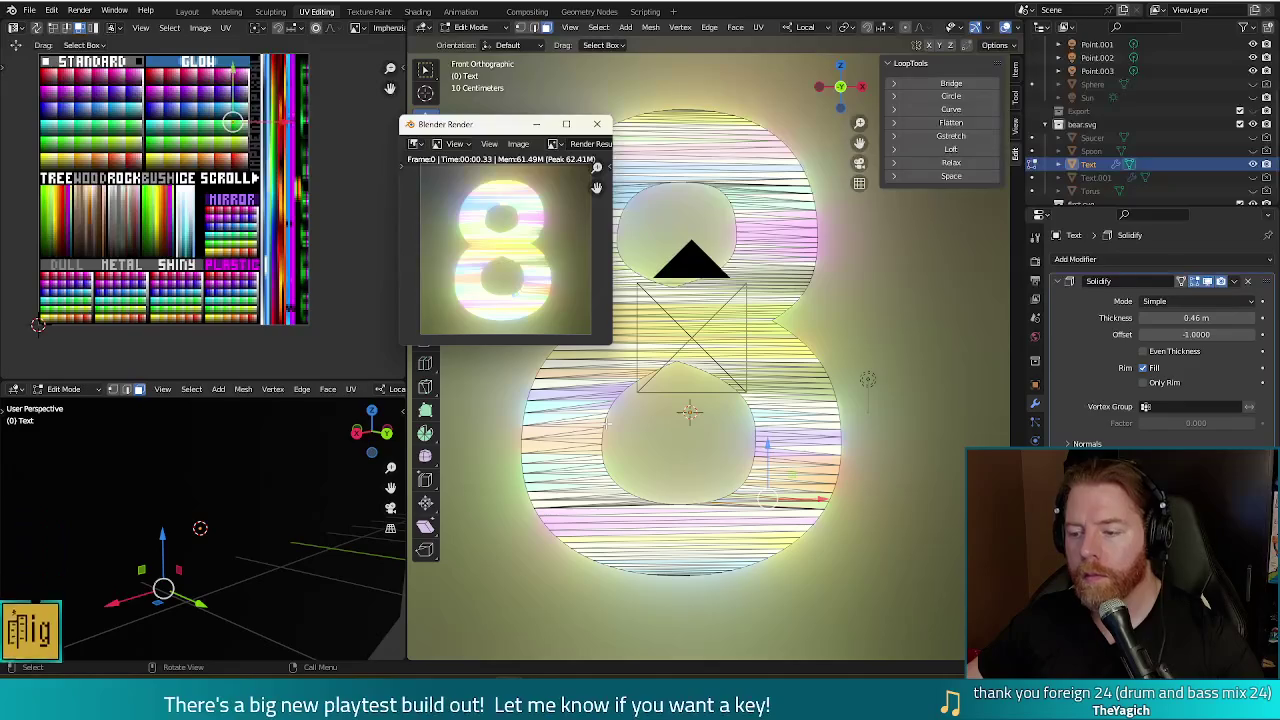
click(597, 123)
- Shift another UV group roughly −0.081, 0.052 on the palette and render a fresh preview
key(c)
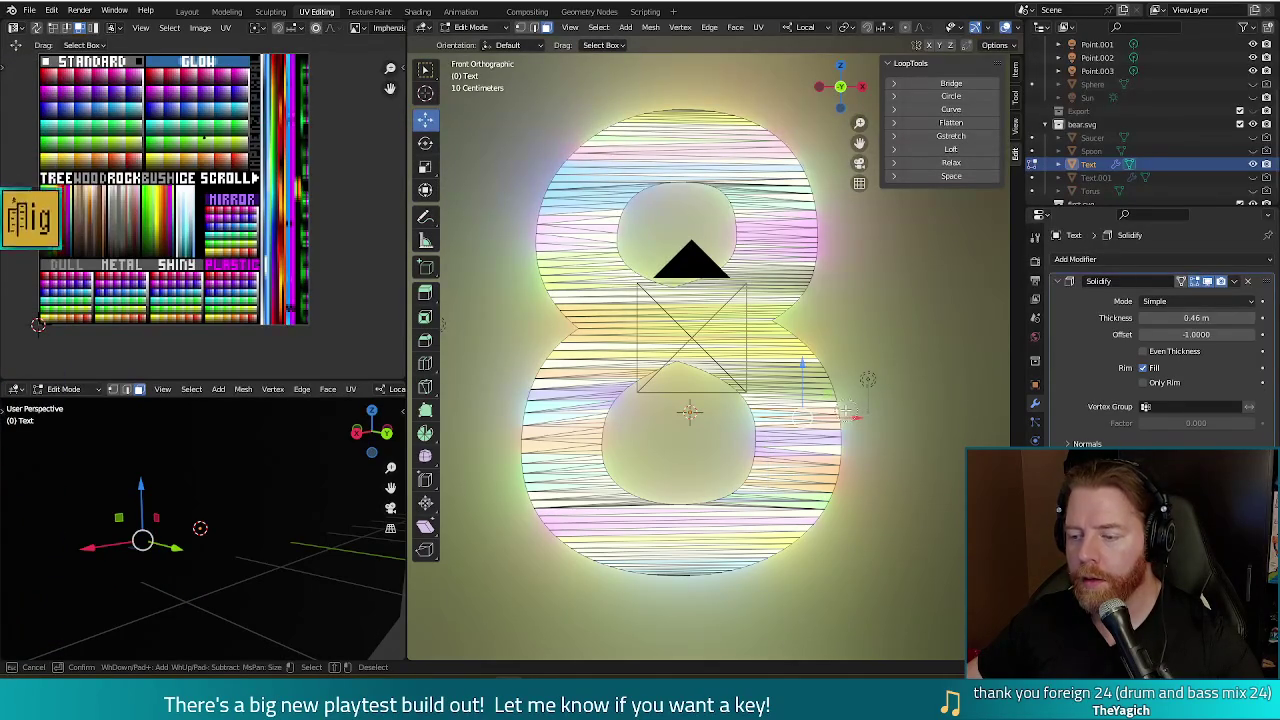
key(Escape)
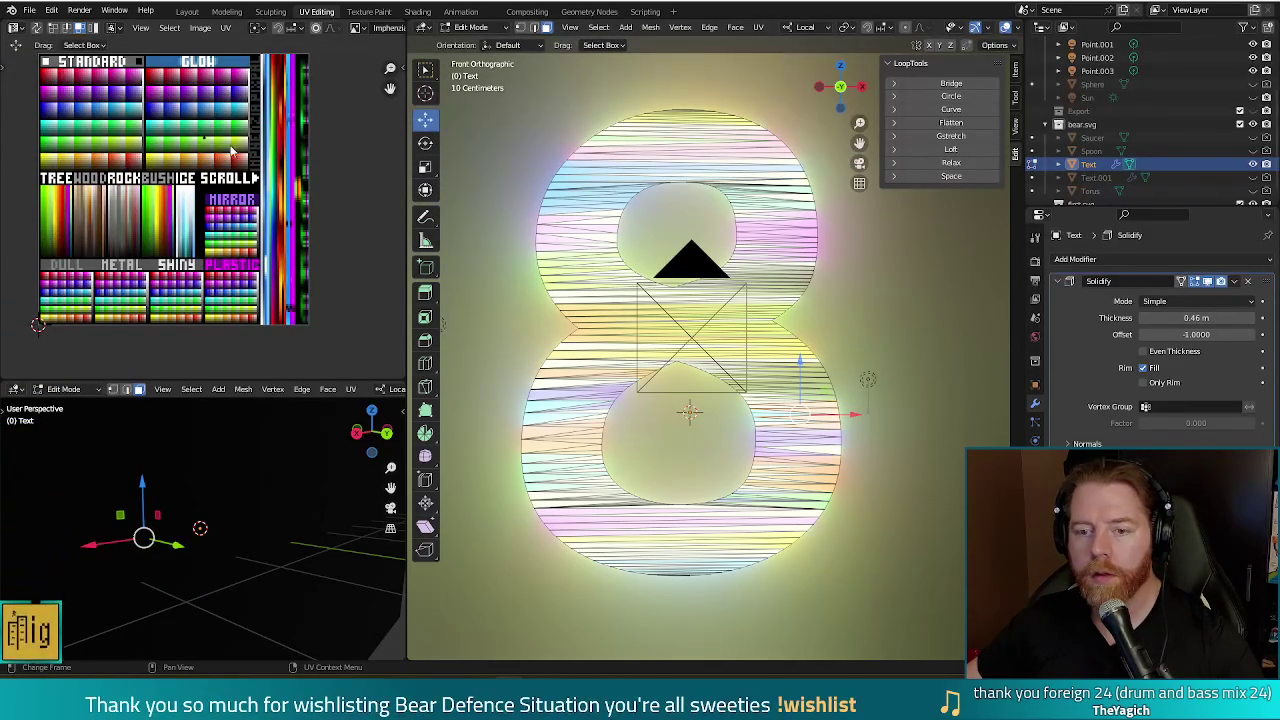
key(g)
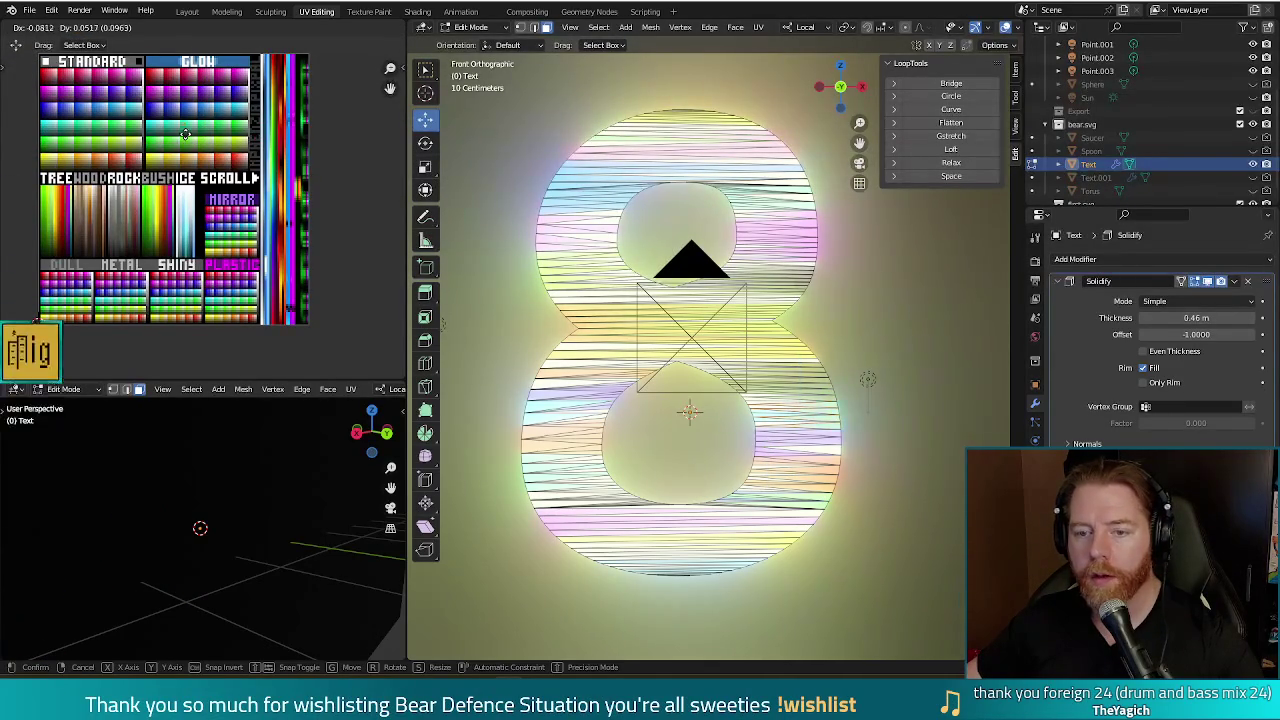
click(187, 131)
key(F12)
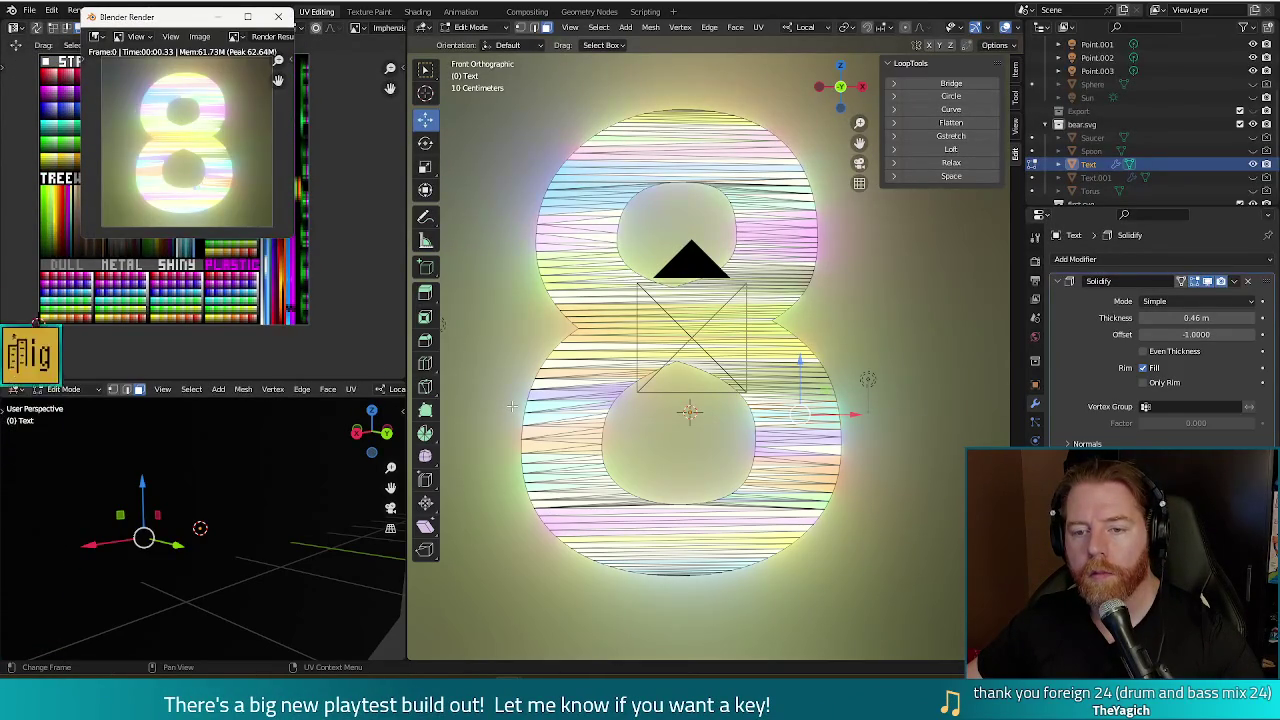
click(278, 16)
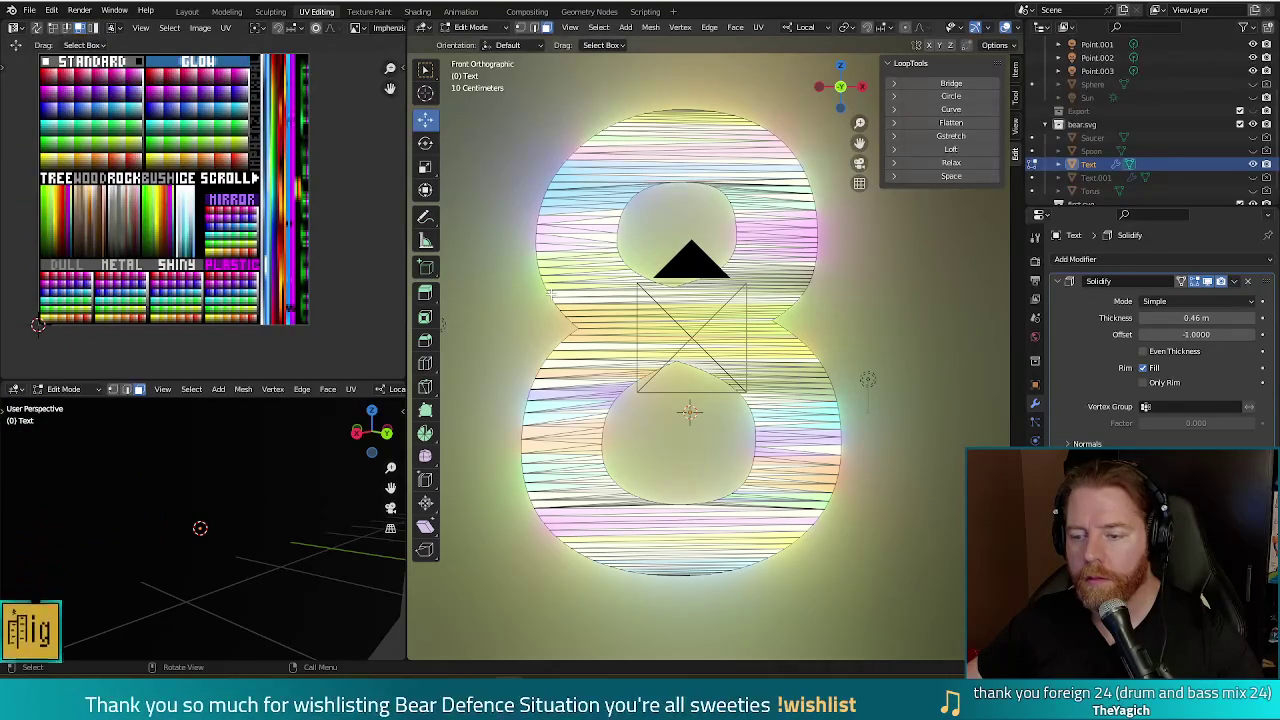
- Move the selected UVs toward warmer peach, pink and yellow palette tones, render, then select all
key(c)
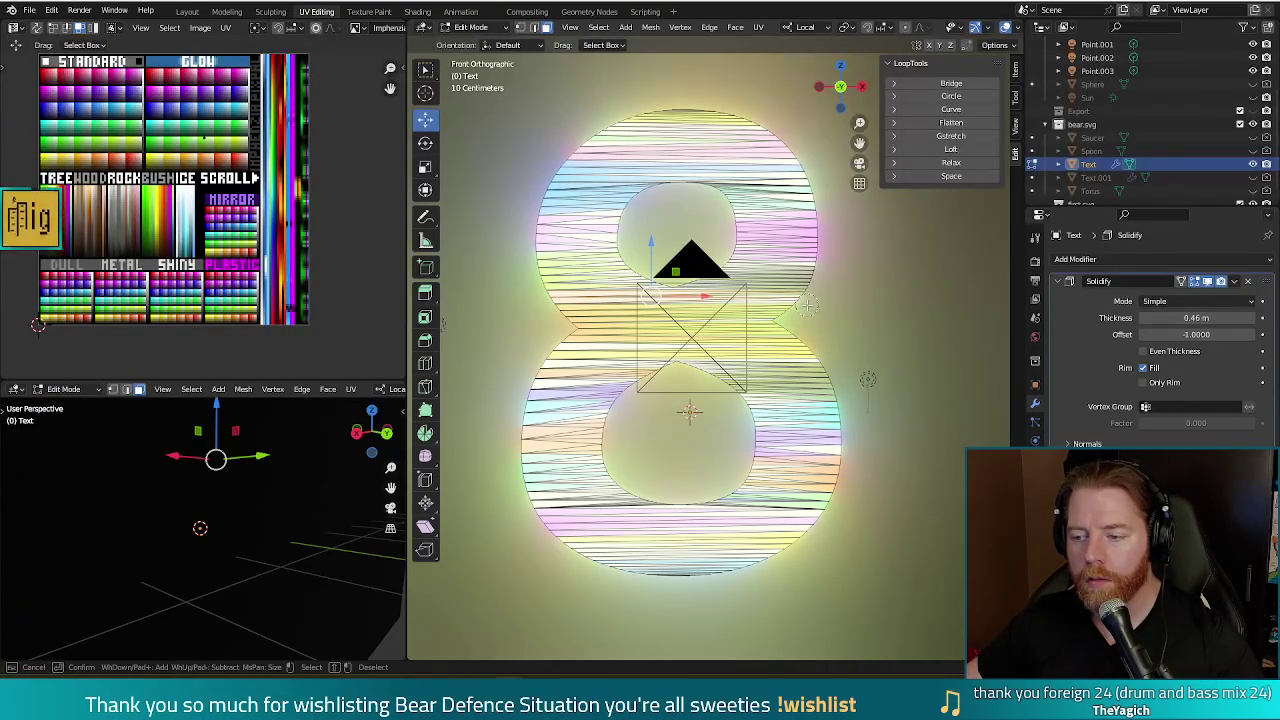
key(Escape)
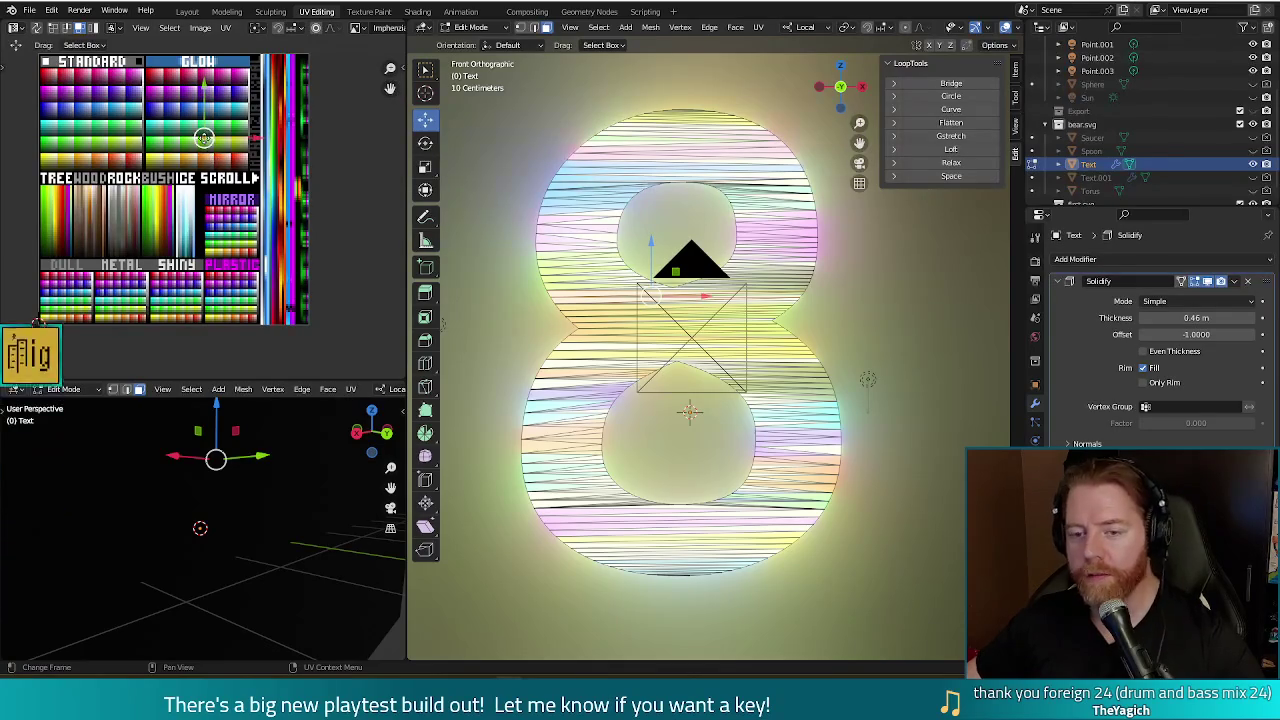
key(g)
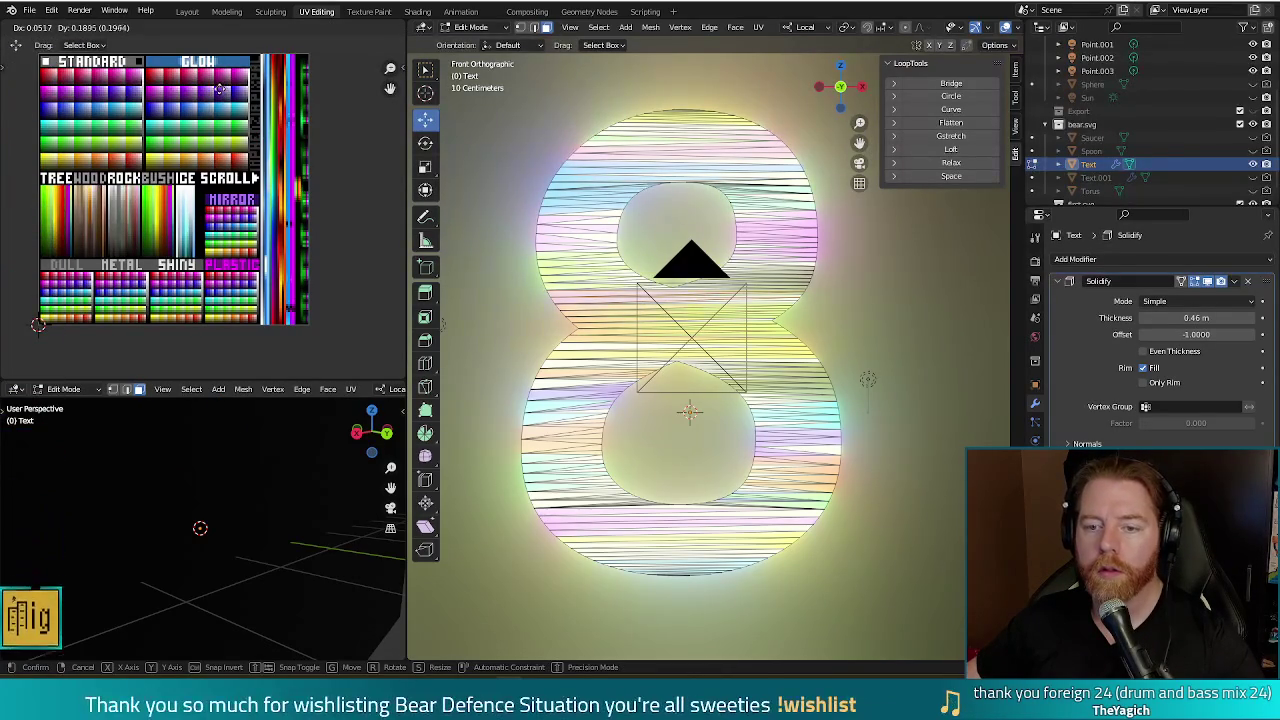
click(218, 90)
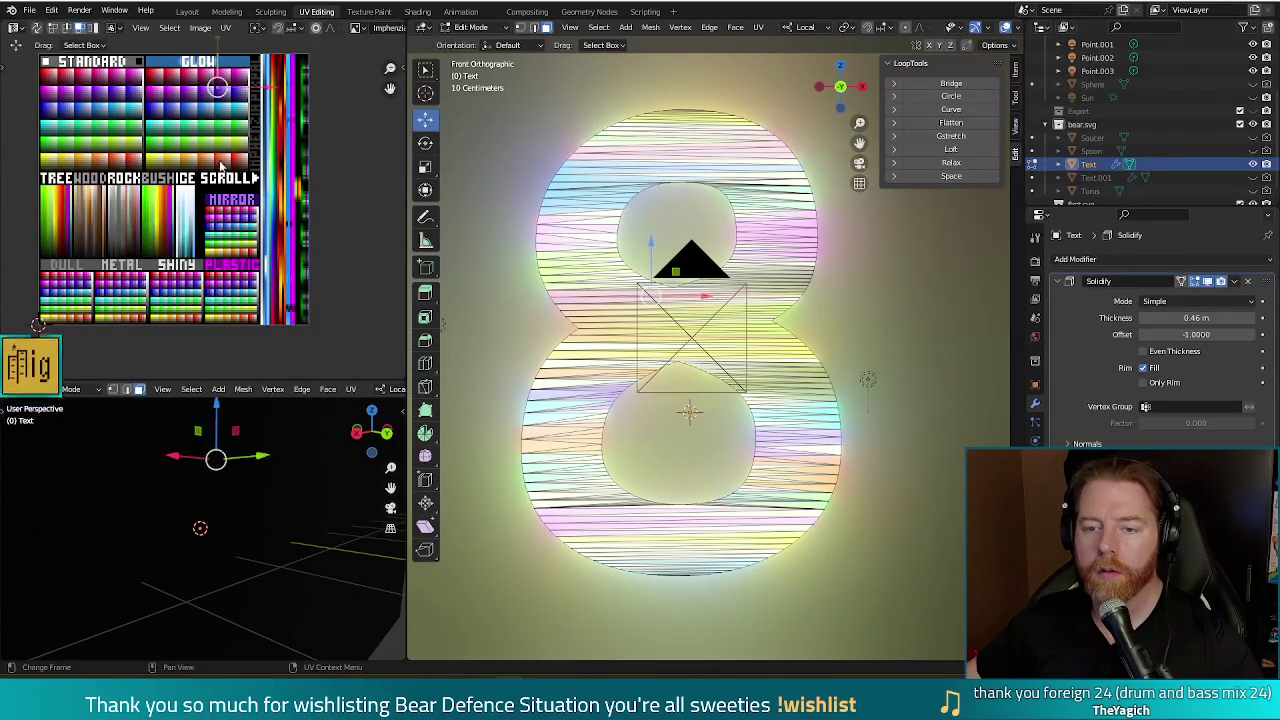
key(F12)
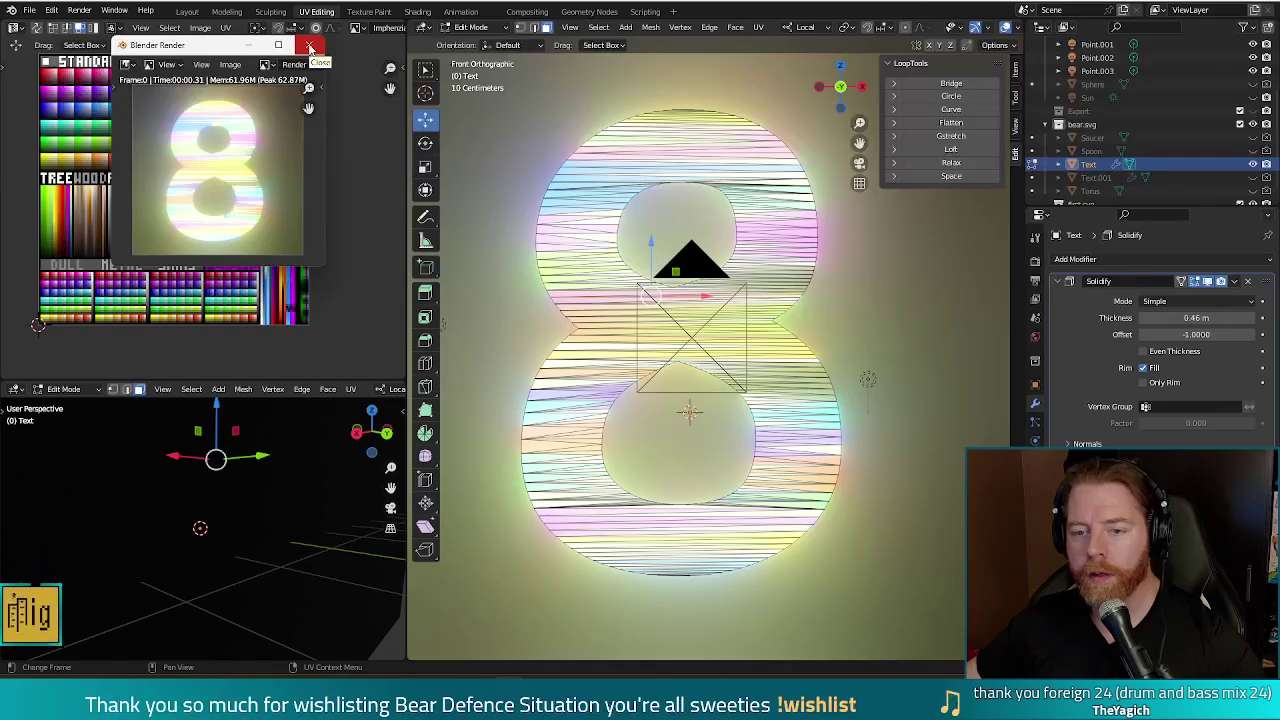
click(310, 47)
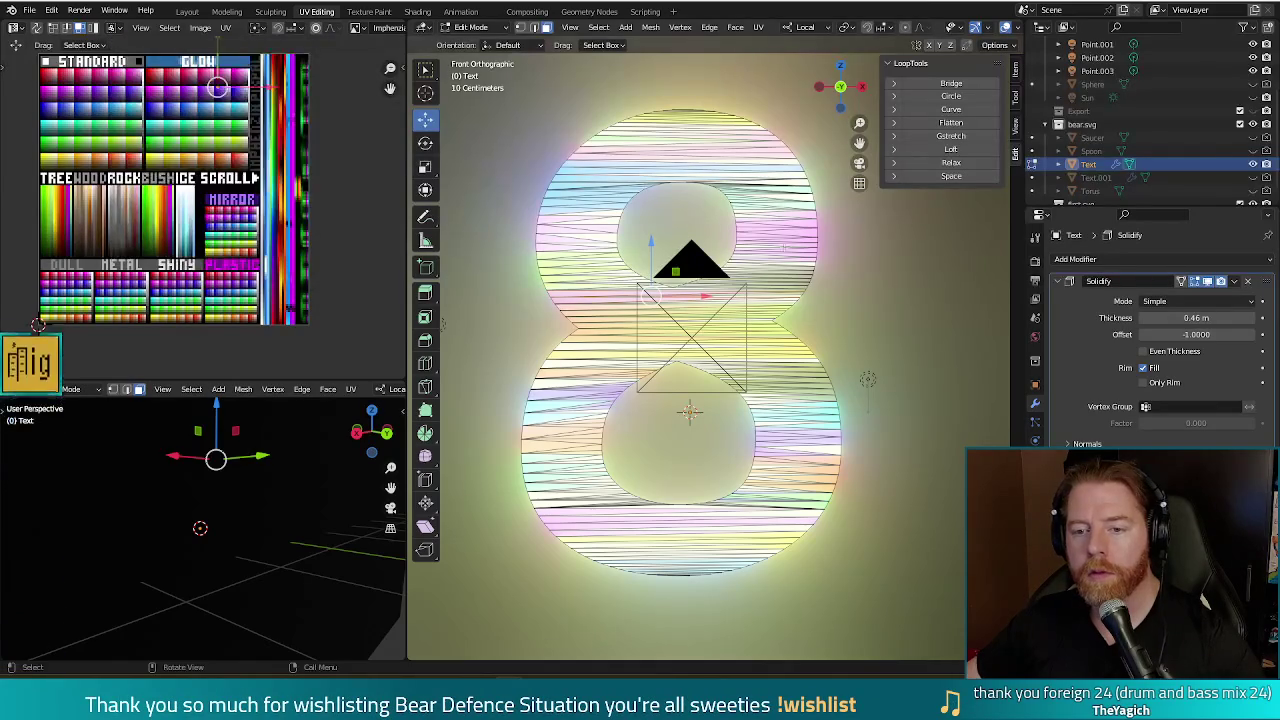
key(a)
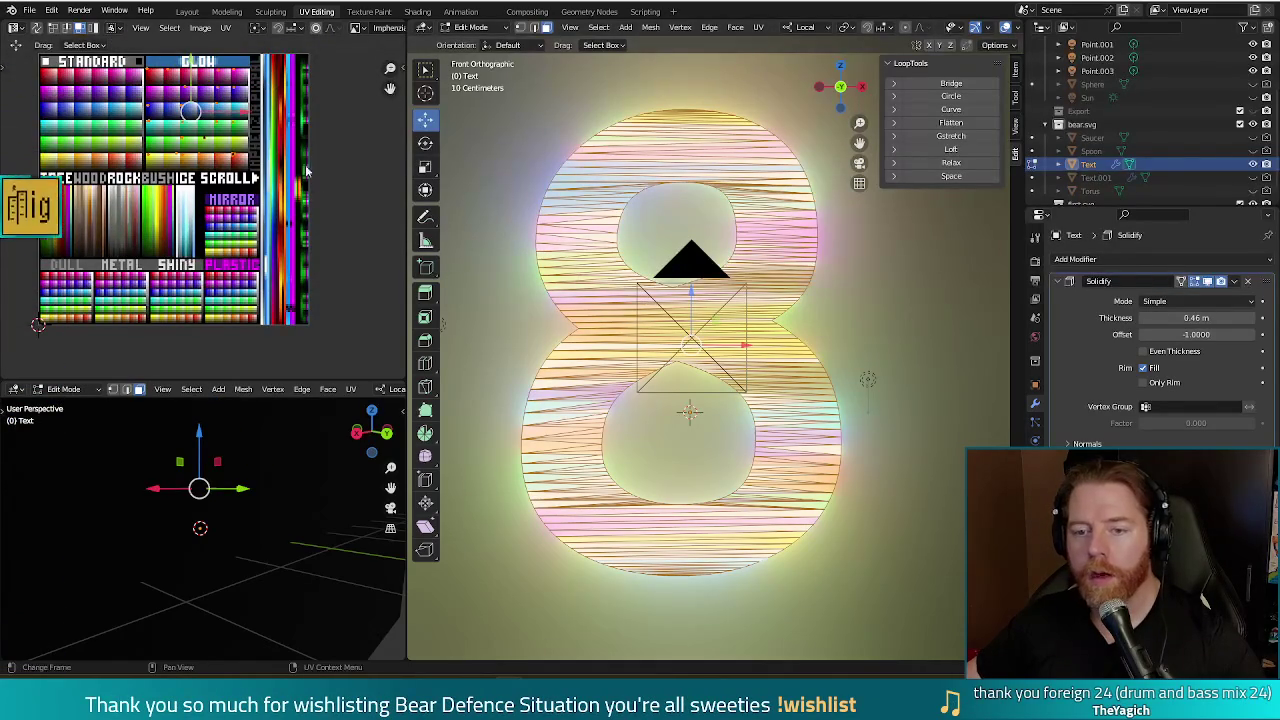
- Shift all the 8's UVs up the palette texture and render a preview
key(b)
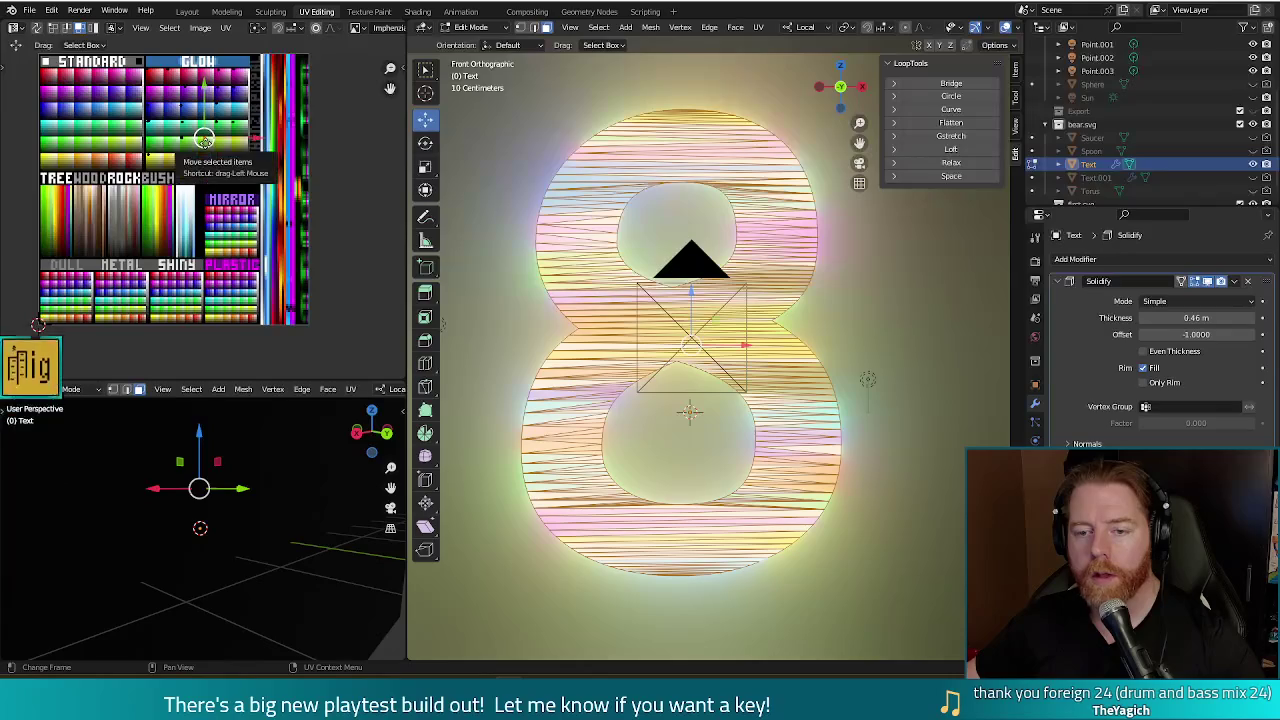
key(g)
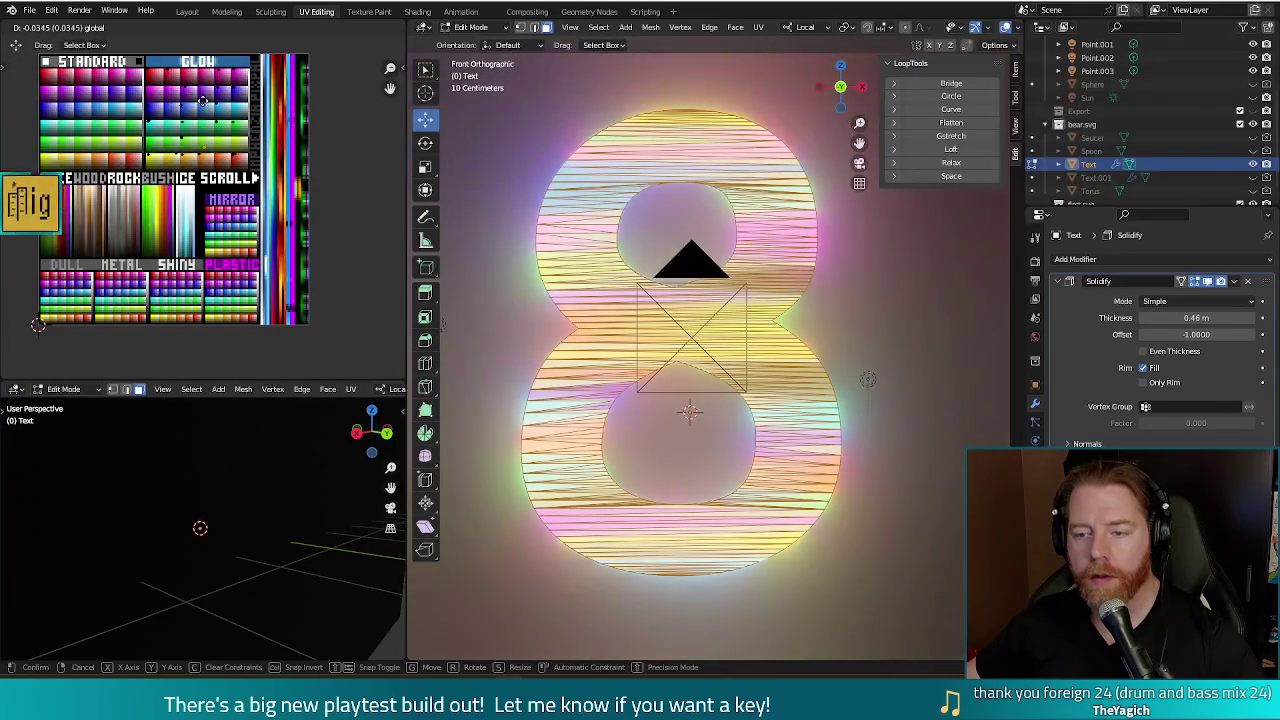
click(203, 101)
key(F12)
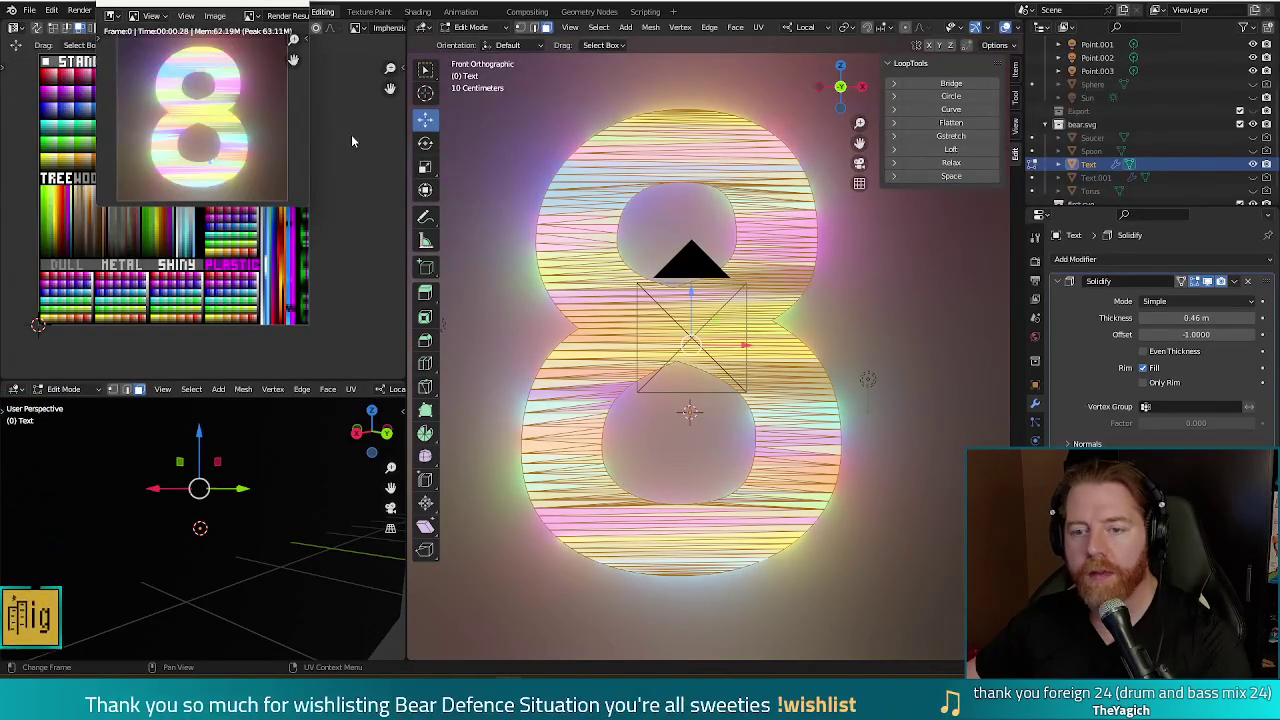
key(Escape)
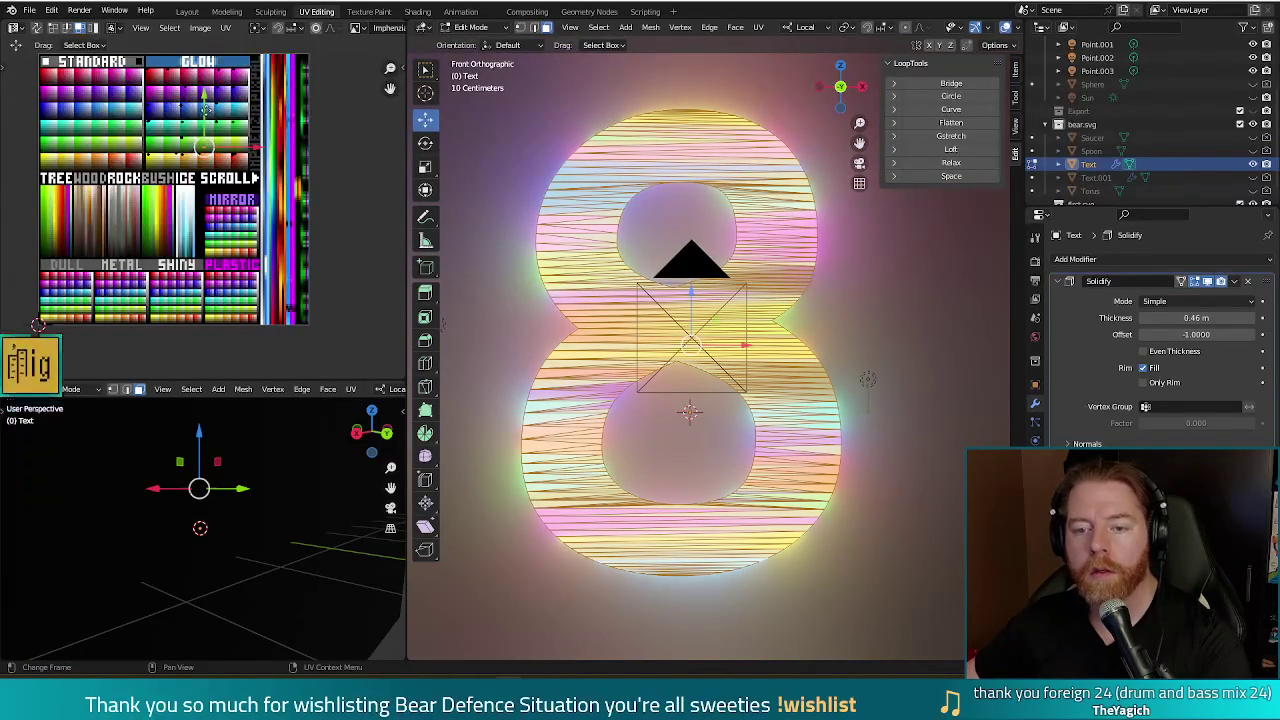
- Try two more UV positions on the palette, rendering the 8 after each
key(g)
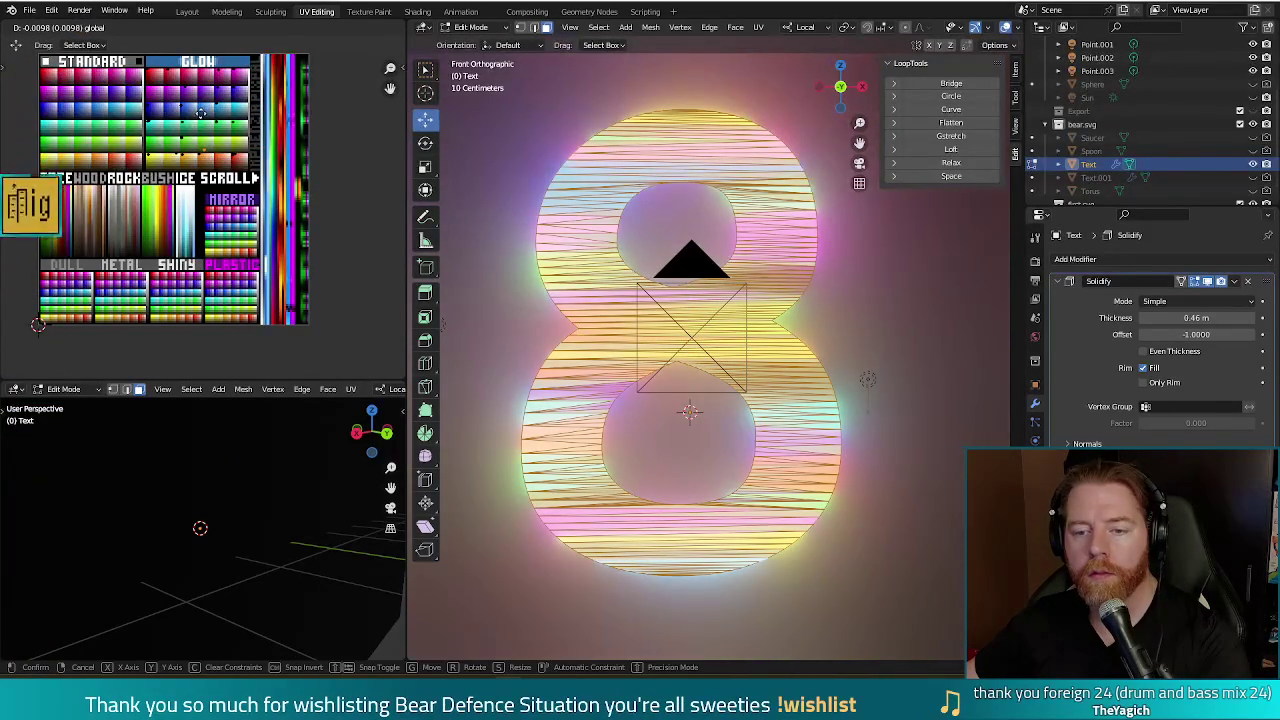
click(203, 112)
key(F12)
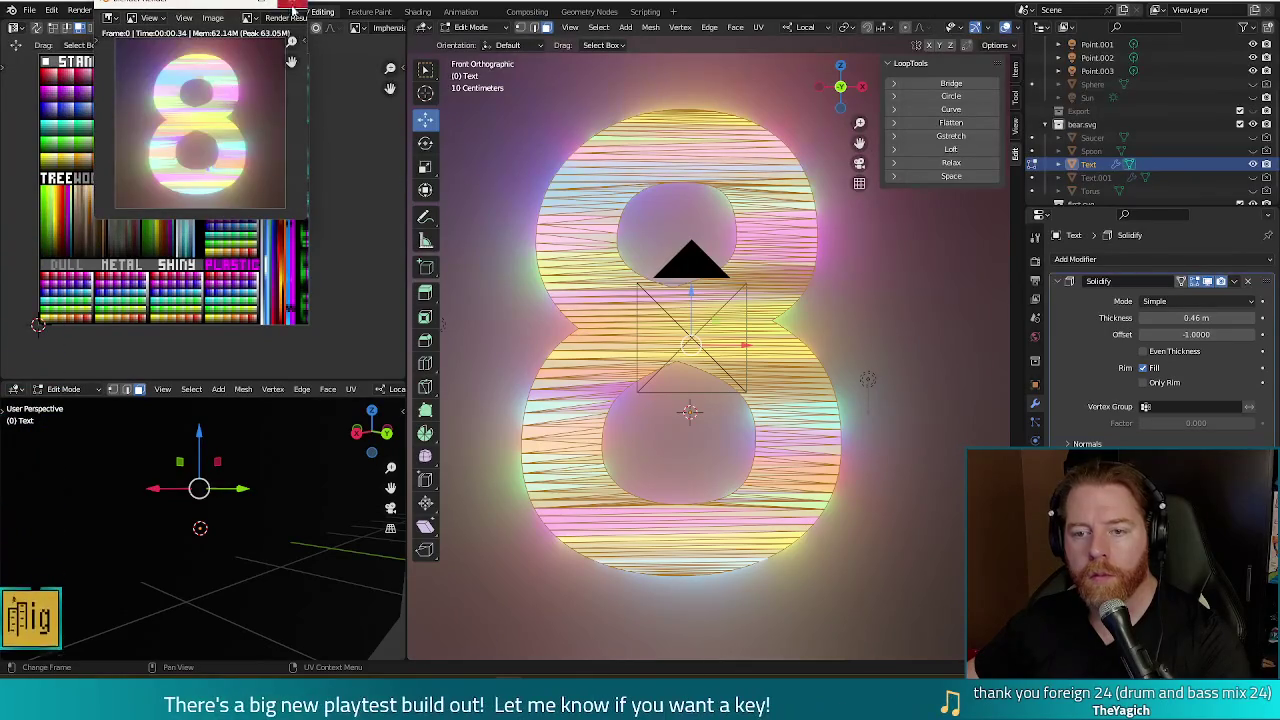
key(Escape)
key(g)
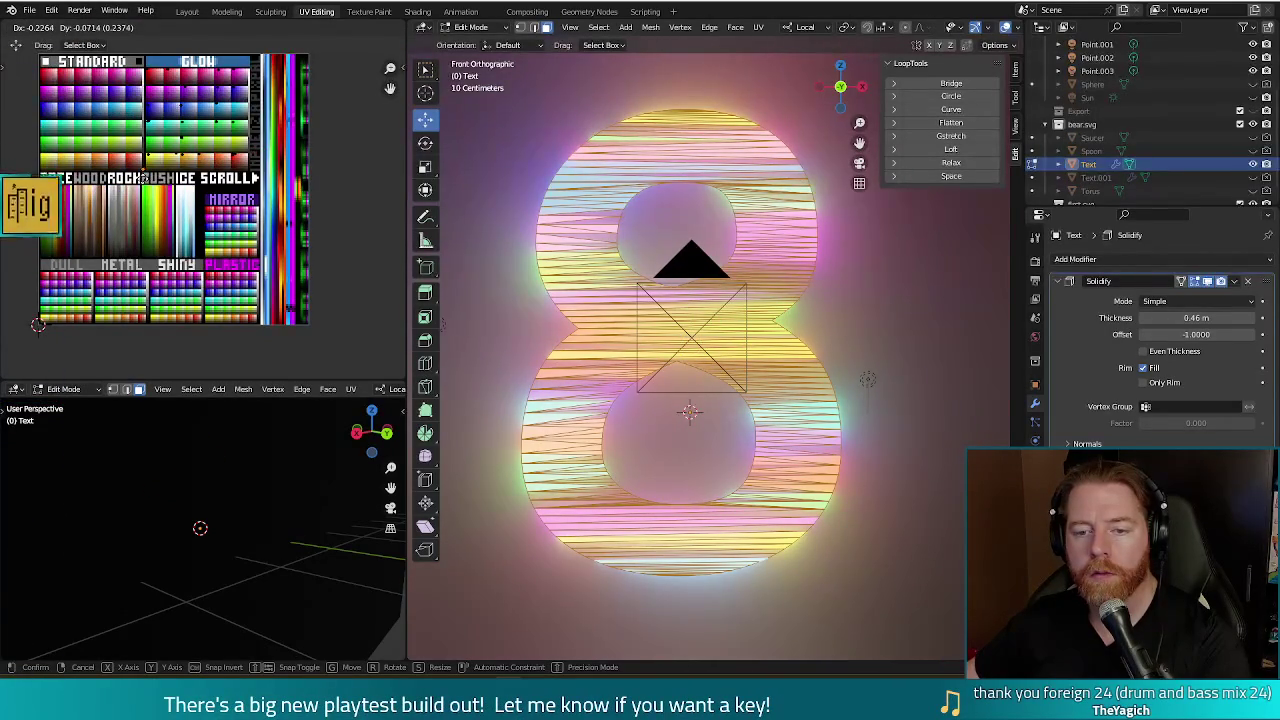
click(144, 177)
key(F12)
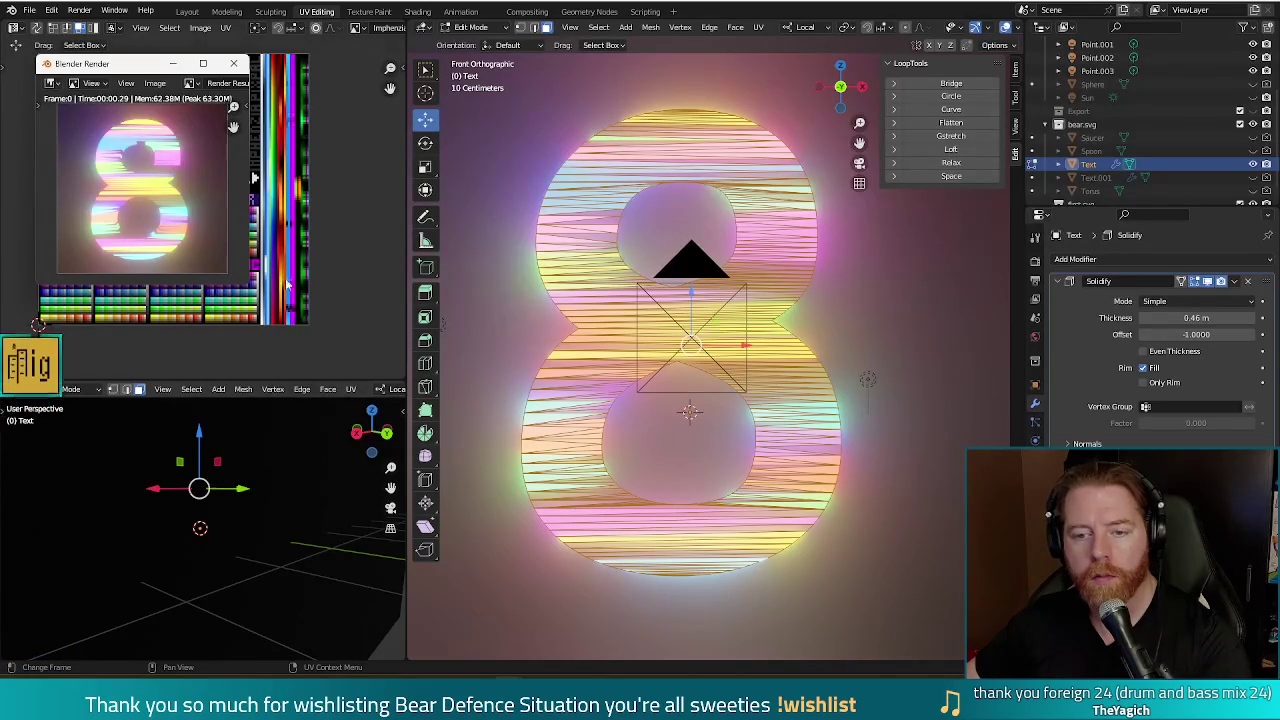
key(F12)
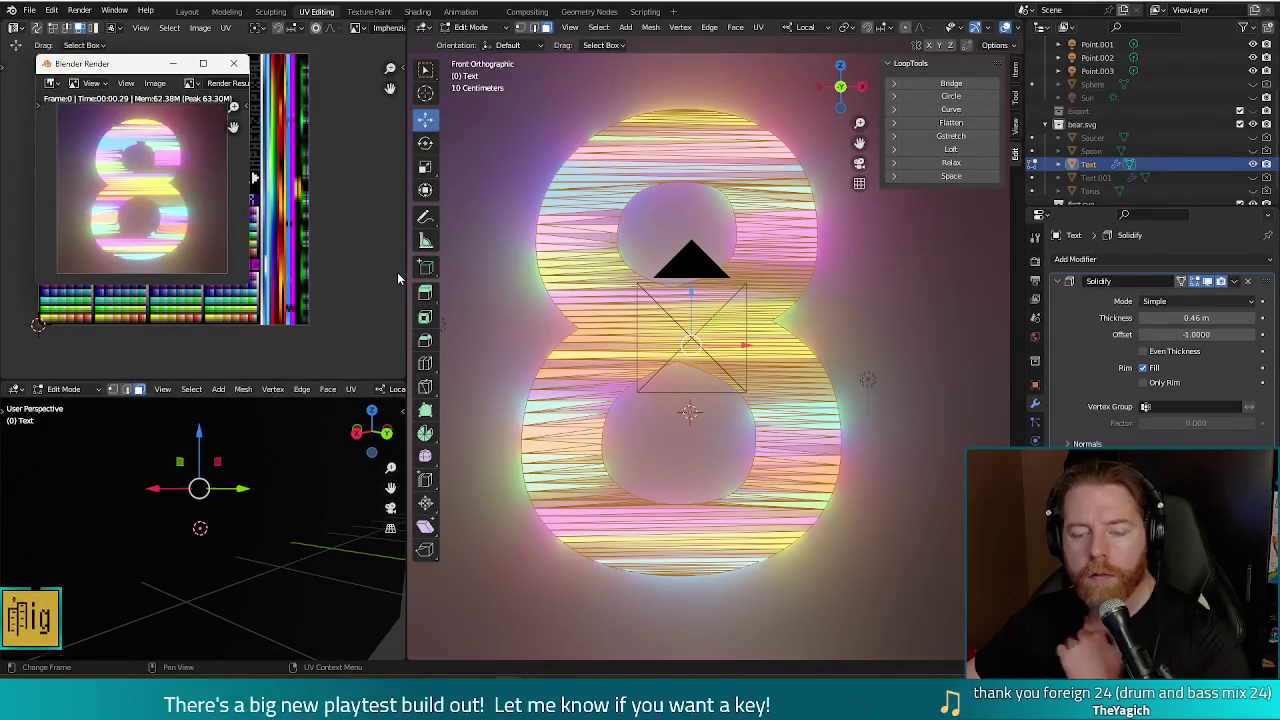
- Pan to the palette's lower sections, move the UVs there and render a preview
click(234, 63)
scroll(107, 185, up, 3)
scroll(107, 185, down, 2)
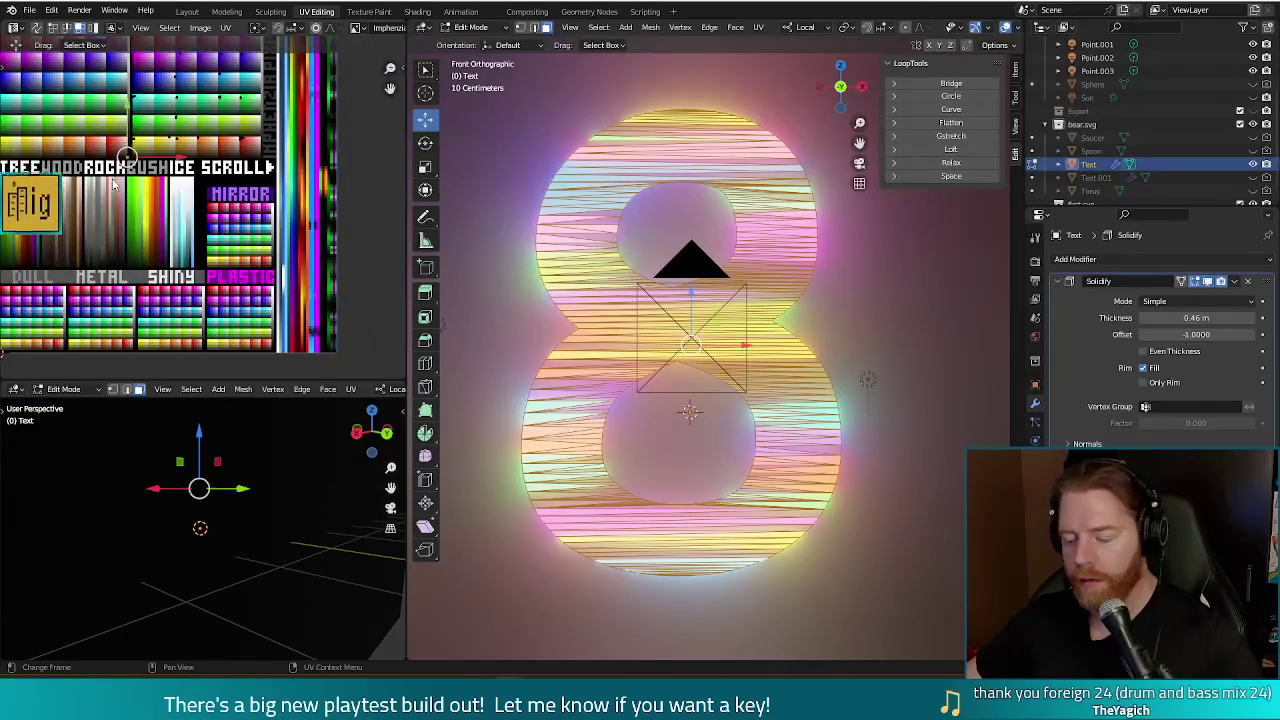
middle_drag(172, 224, 190, 142)
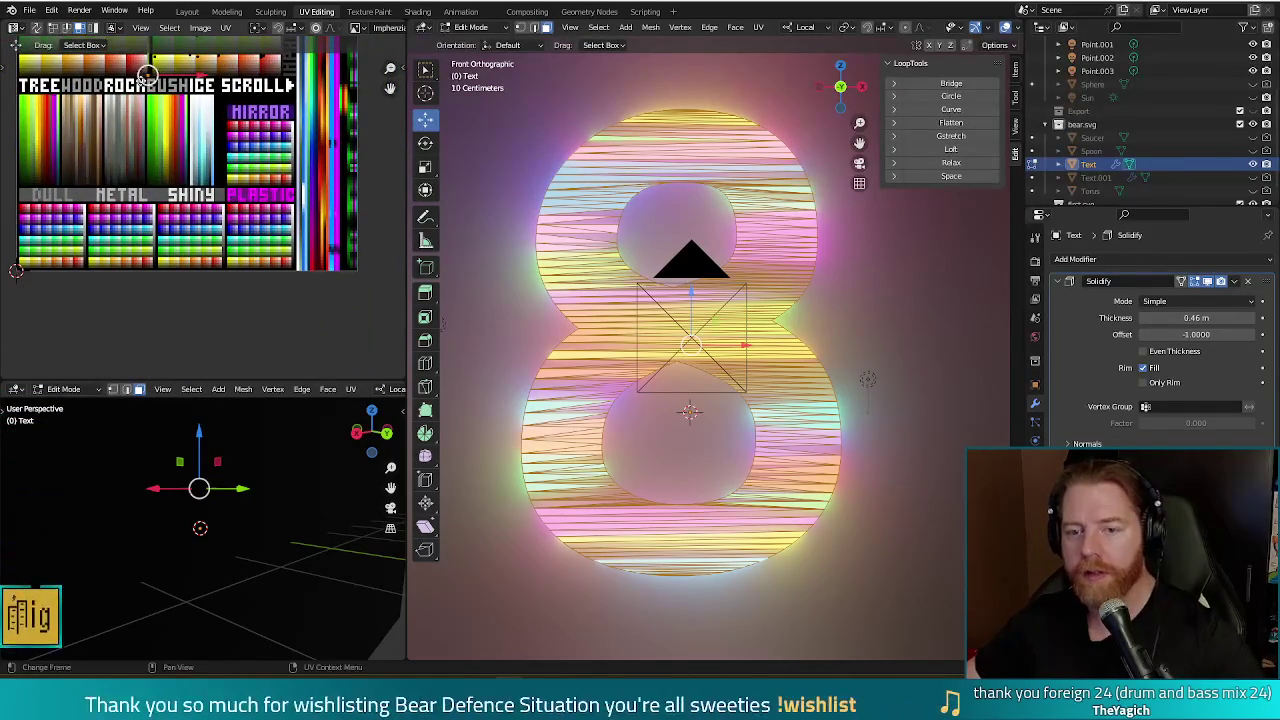
key(g)
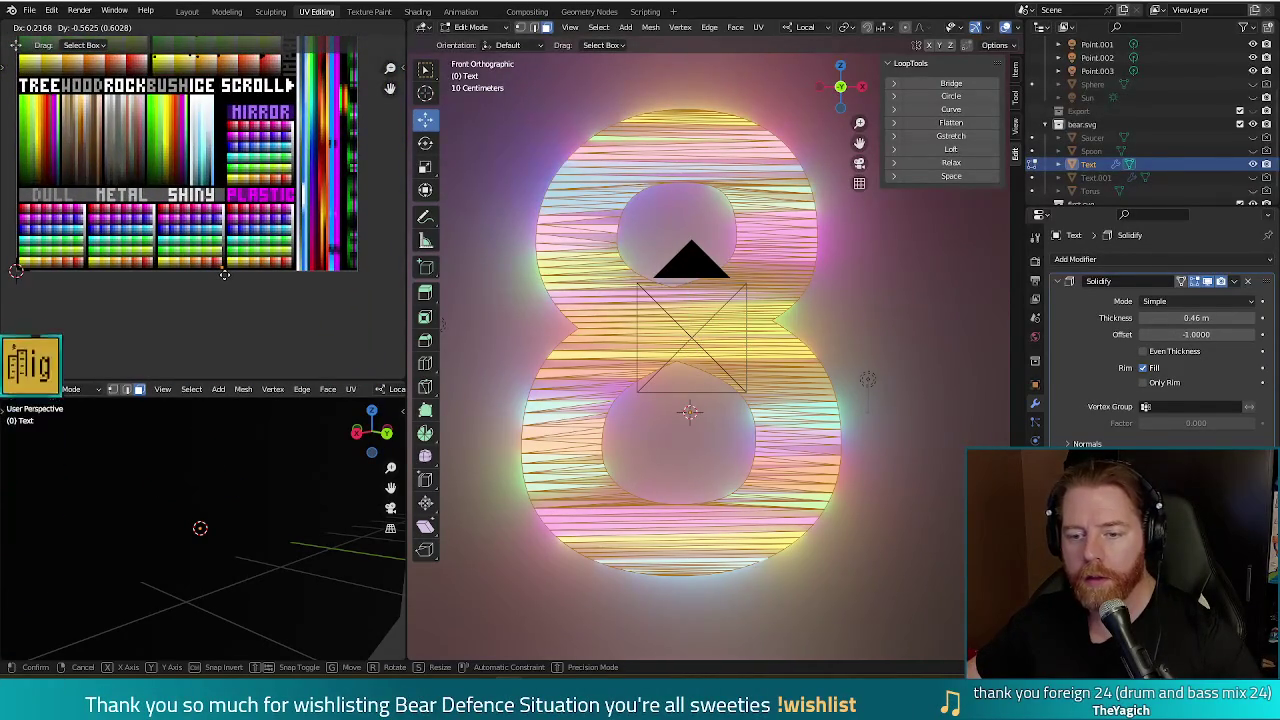
click(226, 274)
key(F12)
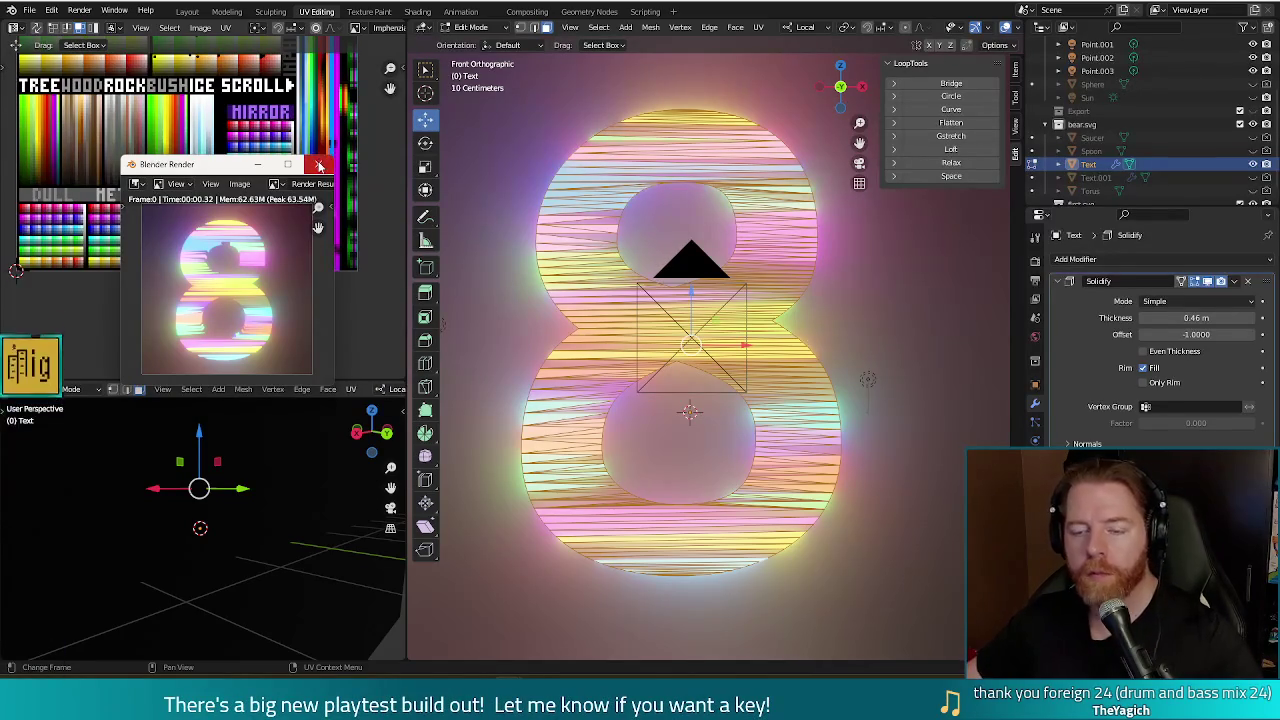
click(318, 164)
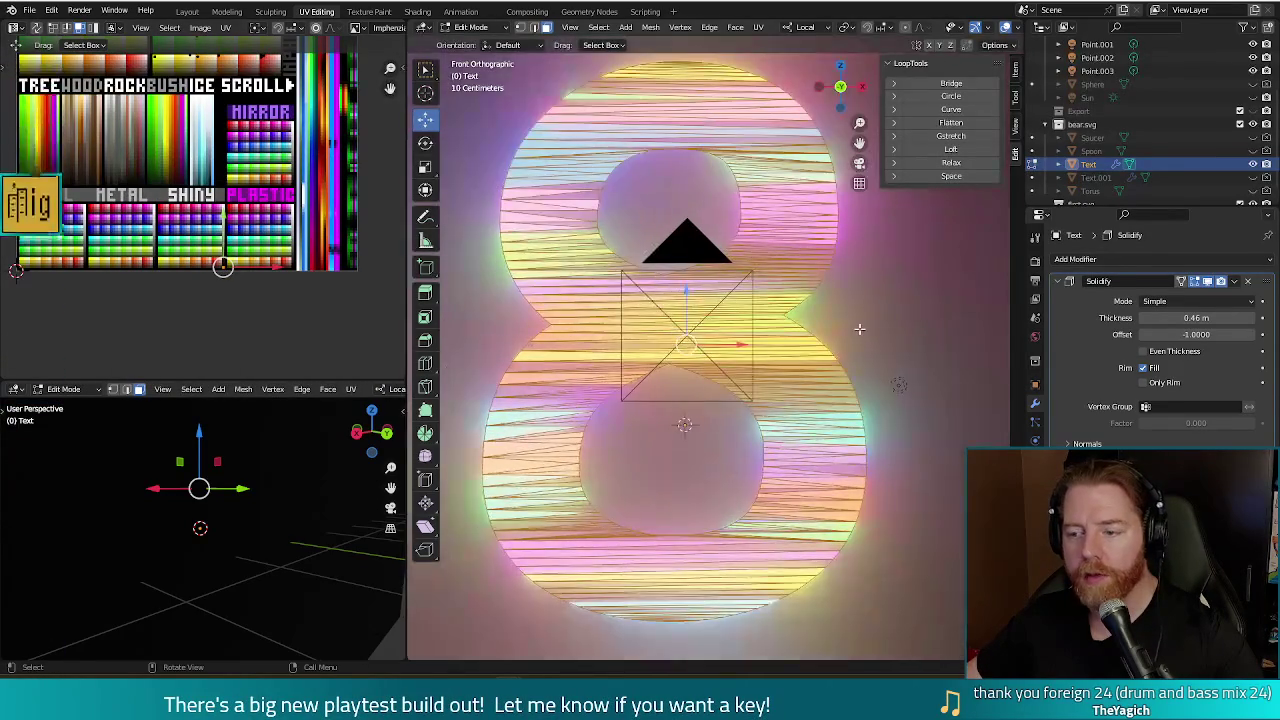
- Shift the 8's UVs onto the GLOW colours and render it twice to check
scroll(307, 211, up, 1)
scroll(200, 180, down, 4)
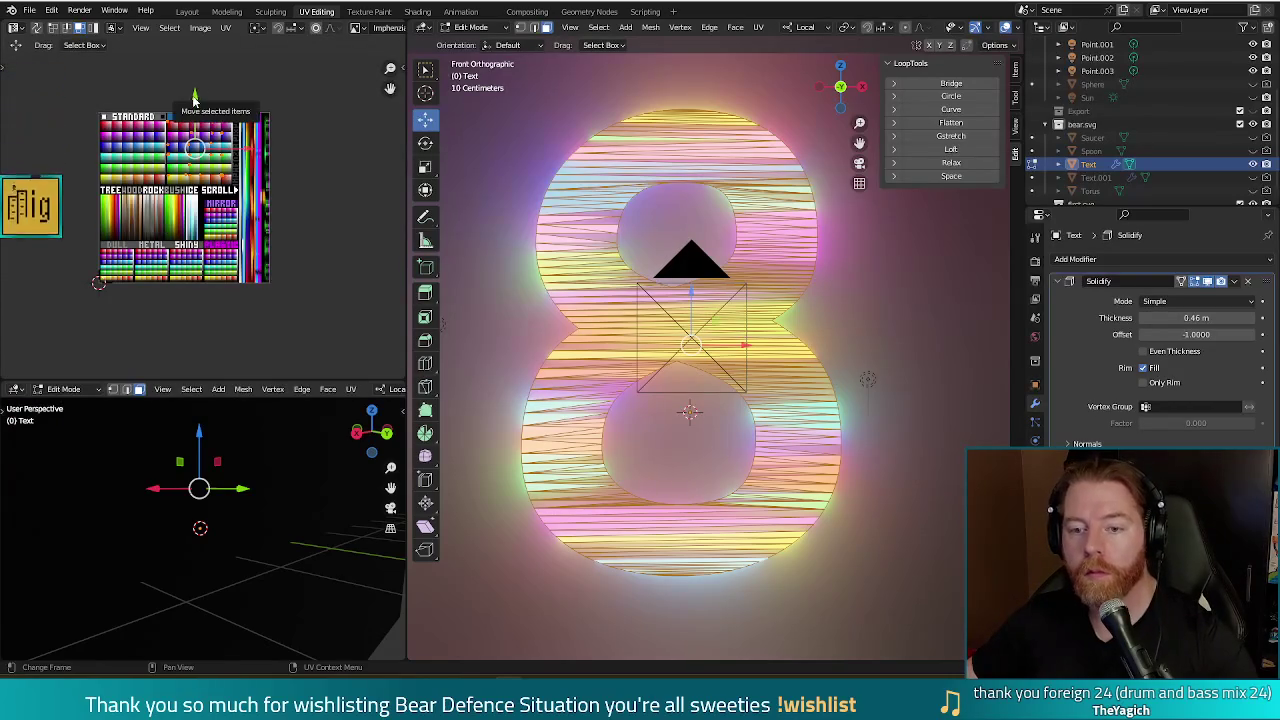
key(g)
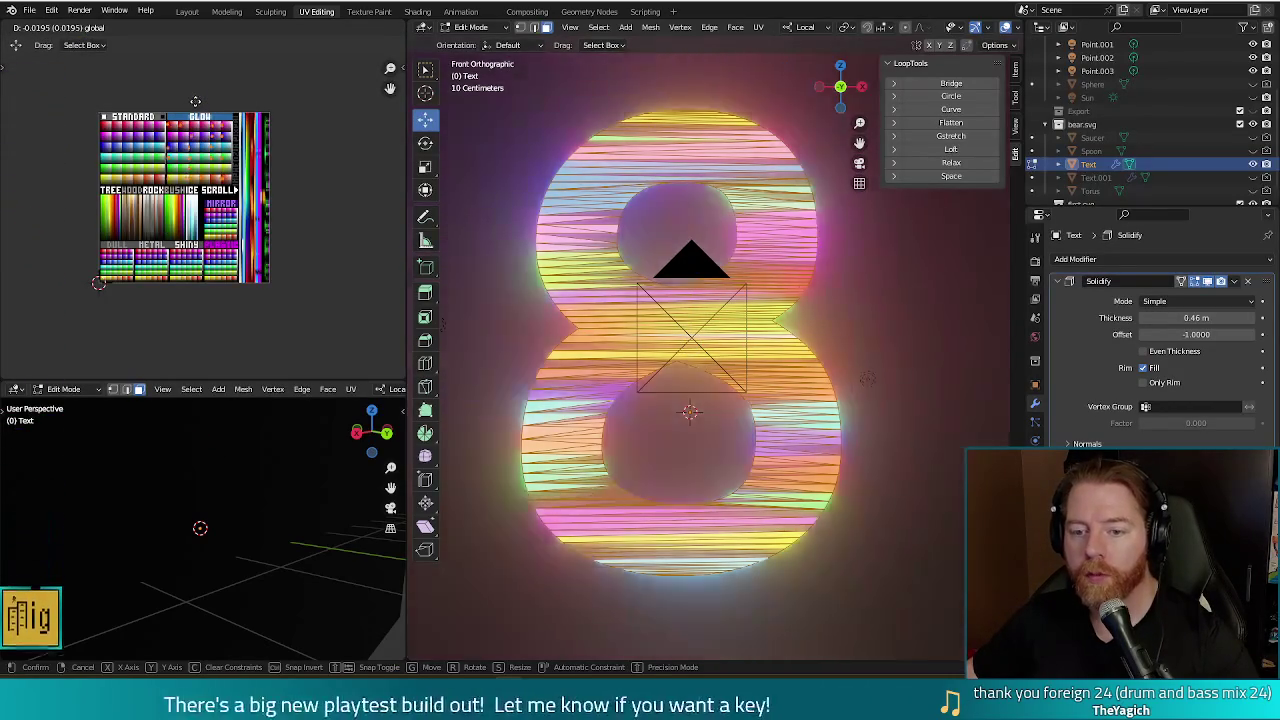
click(195, 101)
key(F12)
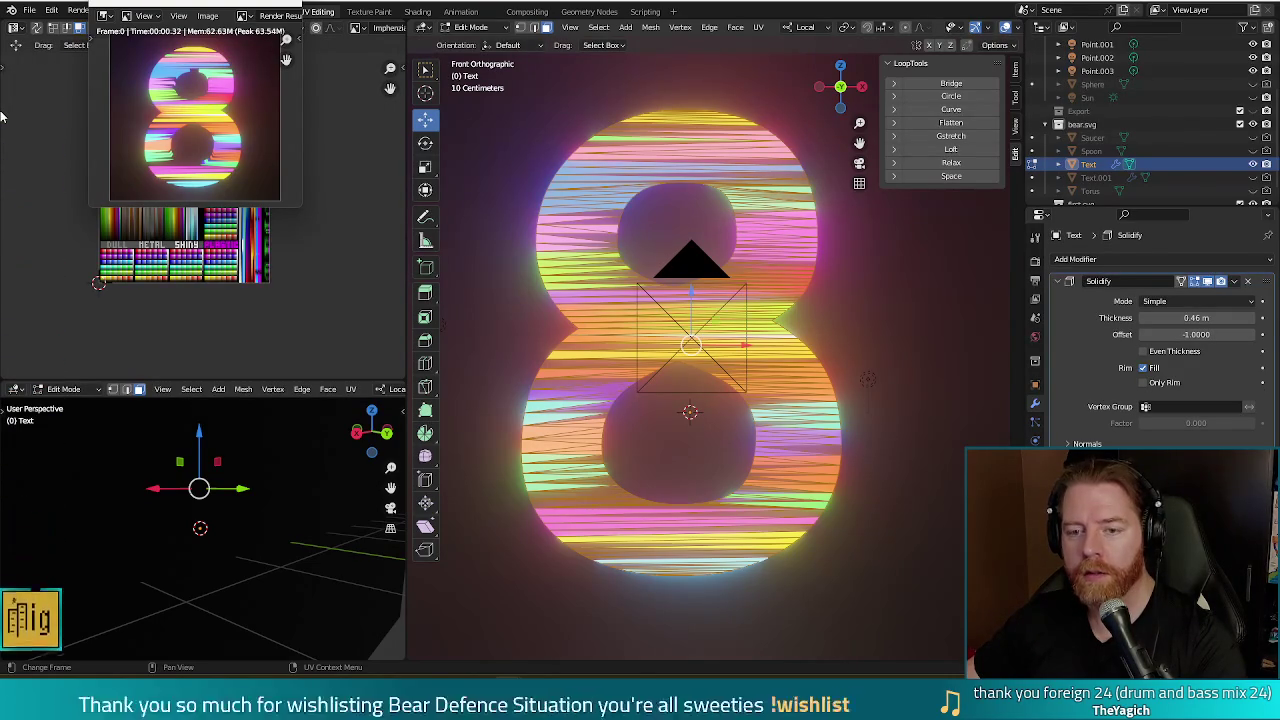
key(Escape)
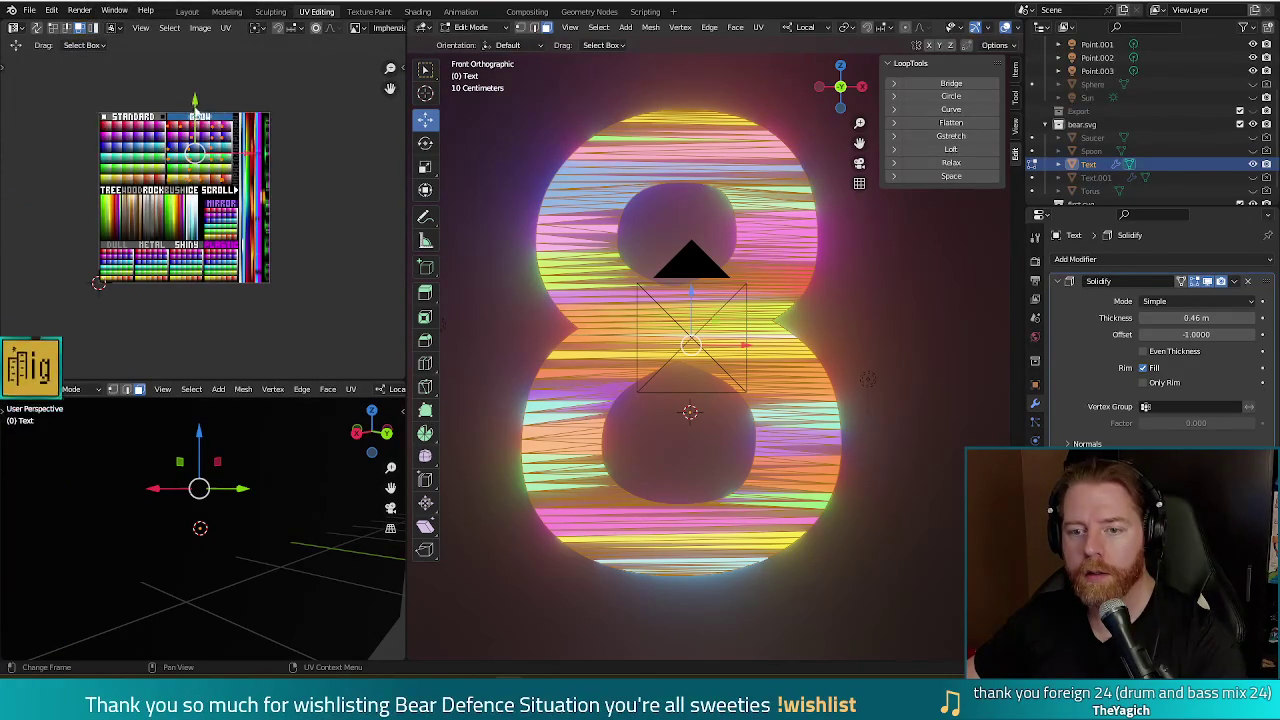
key(F12)
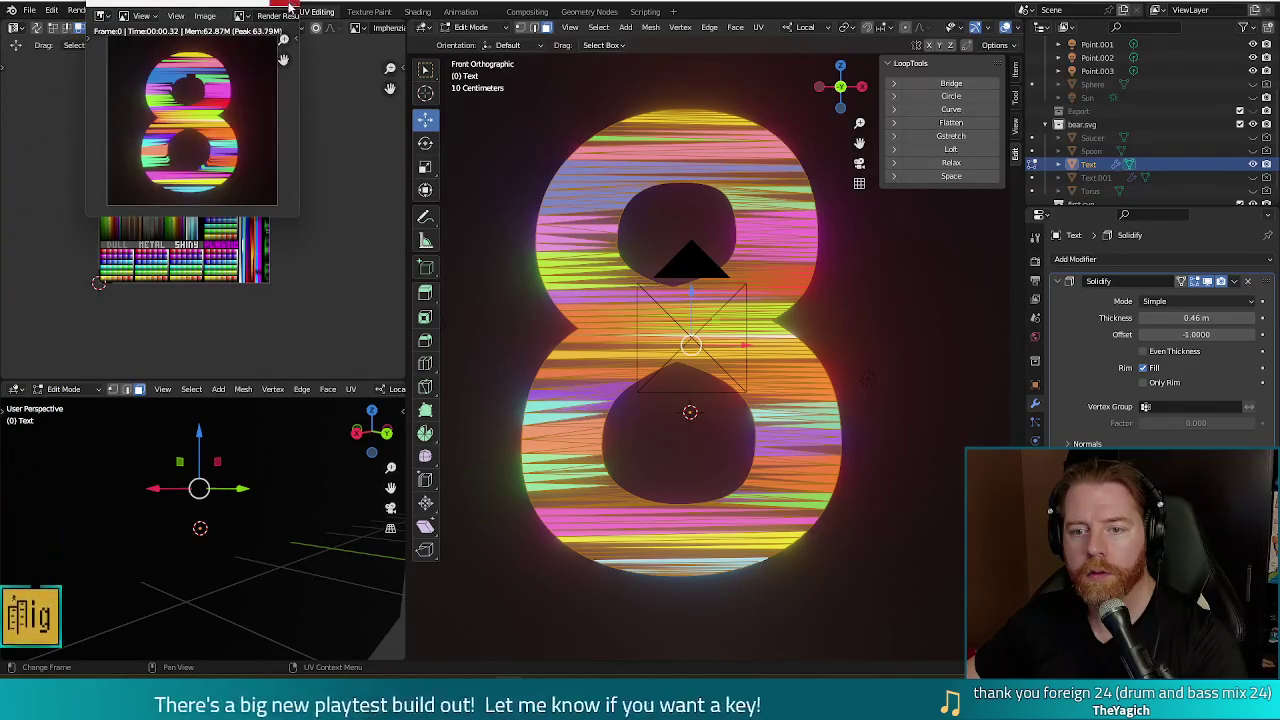
click(290, 5)
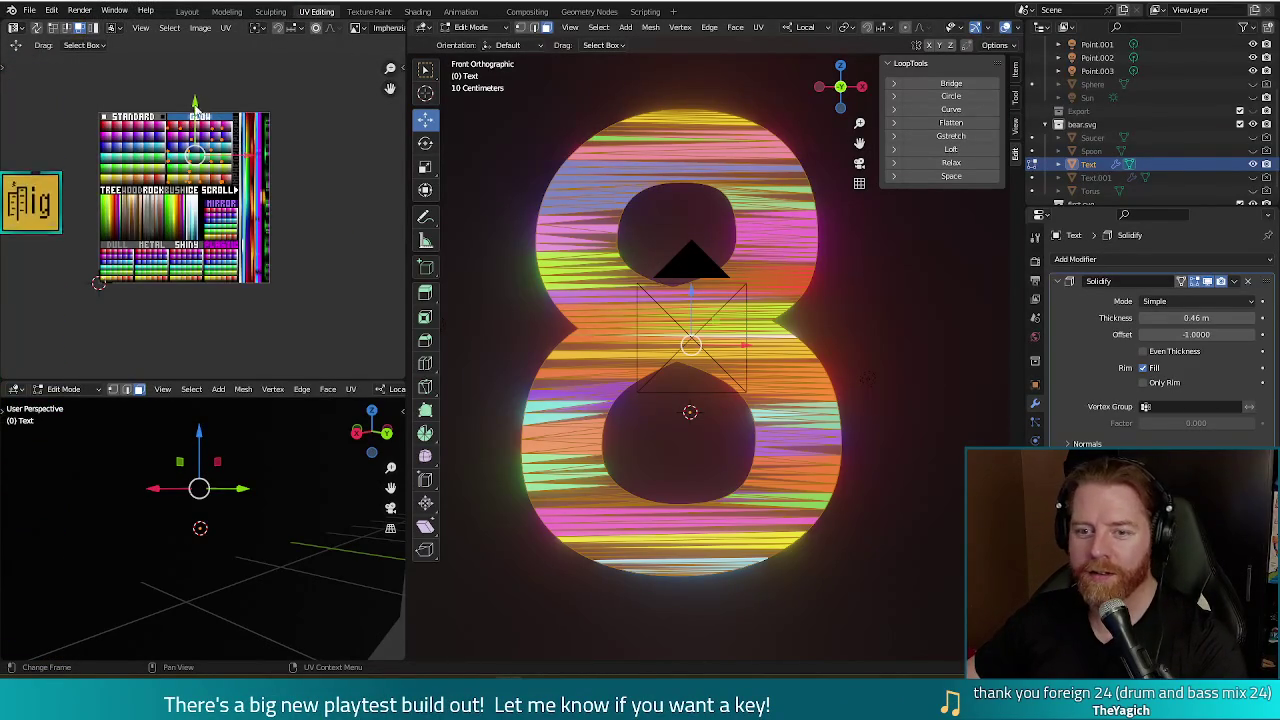
- Render the rainbow 8 and drag the render window toward the screen centre
key(F12)
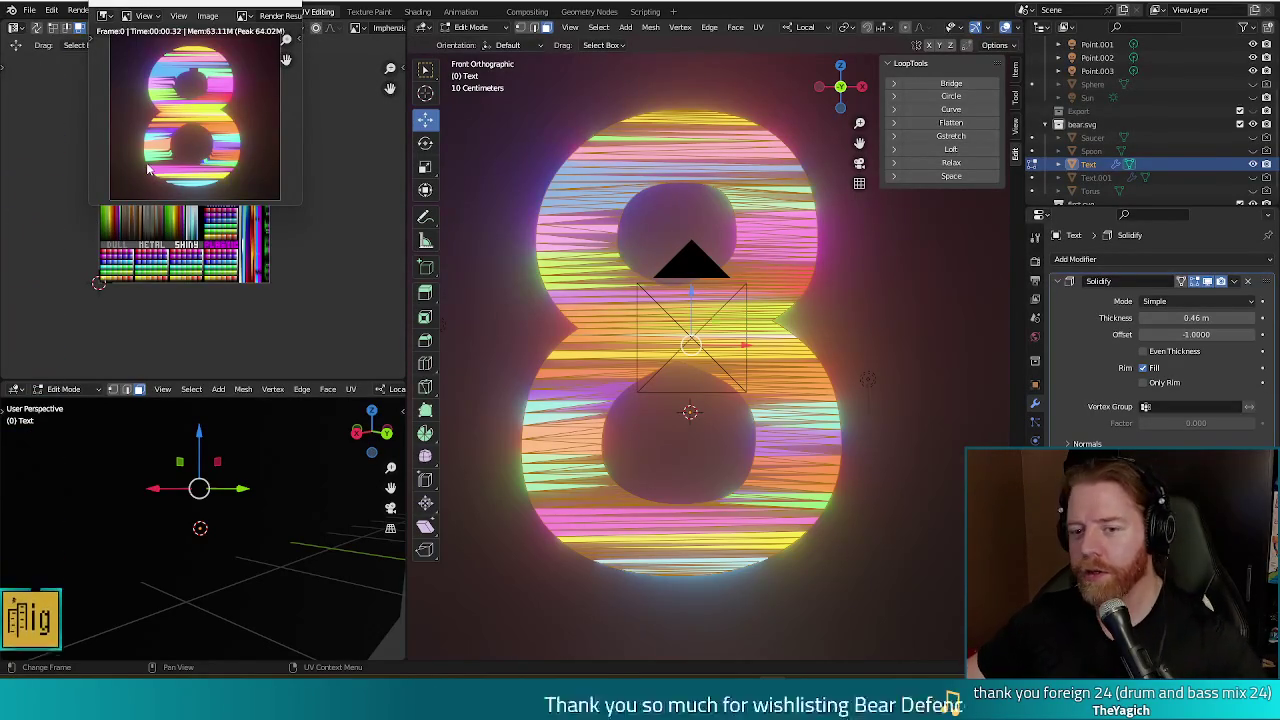
mouse_move(195, 4)
mouse_down()
mouse_move(428, 105)
mouse_move(522, 110)
mouse_move(496, 115)
mouse_up()
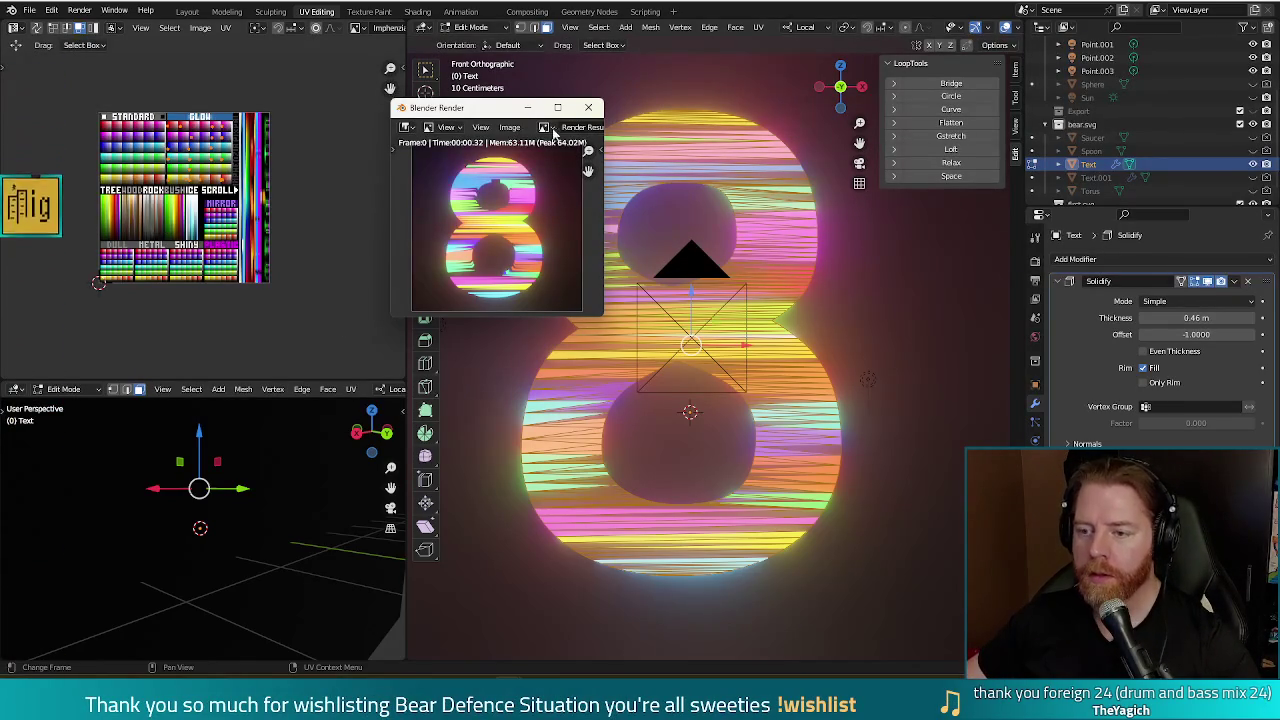
- Check how the camera frames the 8 by comparing the camera and front views
key(Escape)
scroll(778, 314, down, 2)
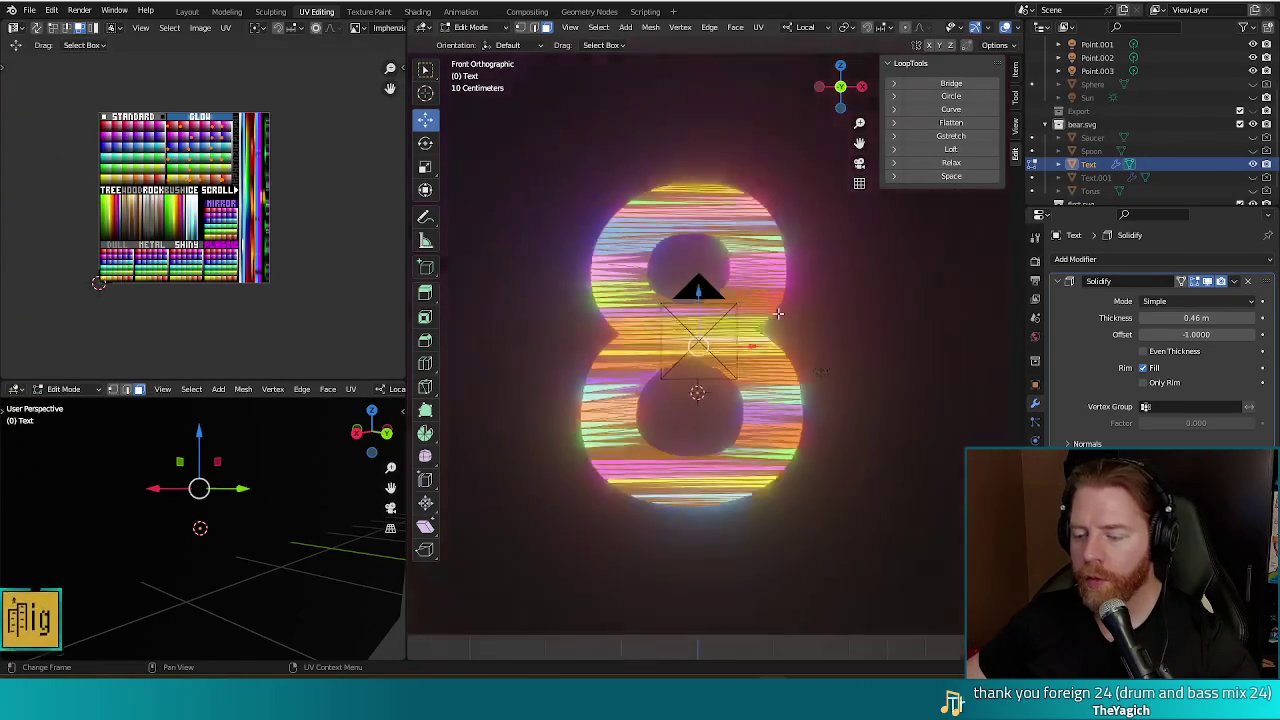
scroll(778, 314, down, 1)
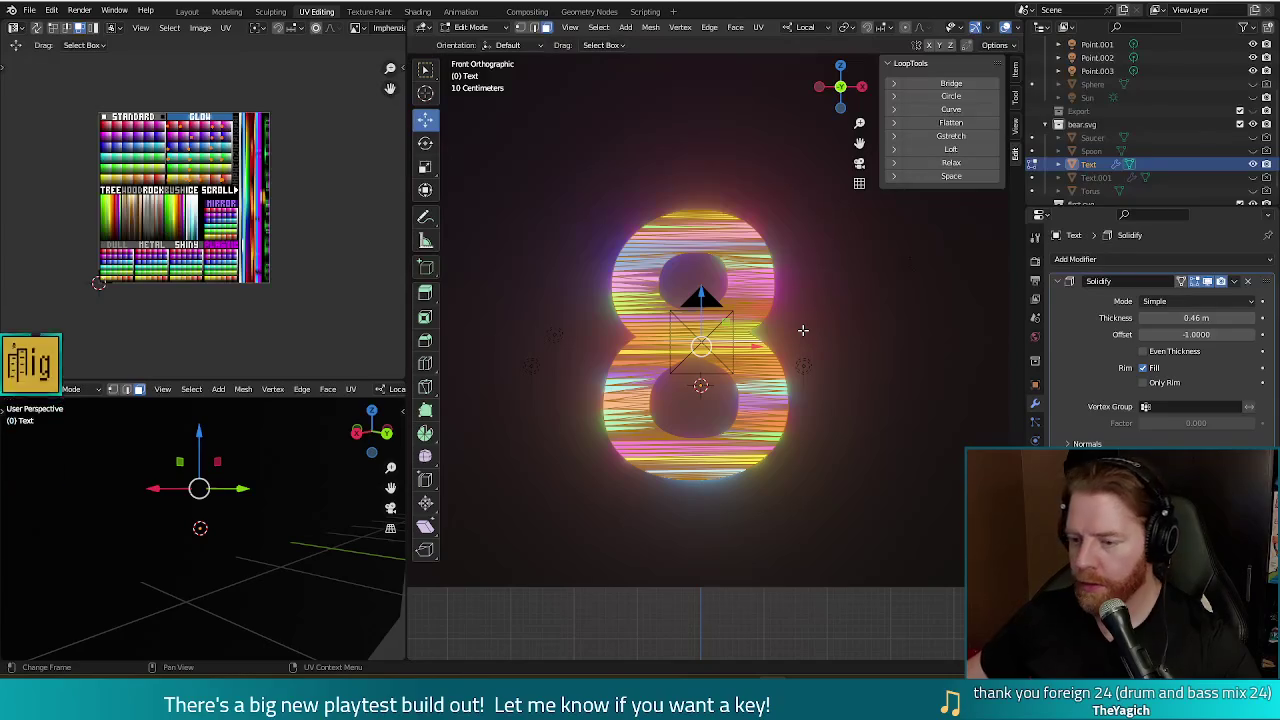
middle_drag(803, 300, 854, 363)
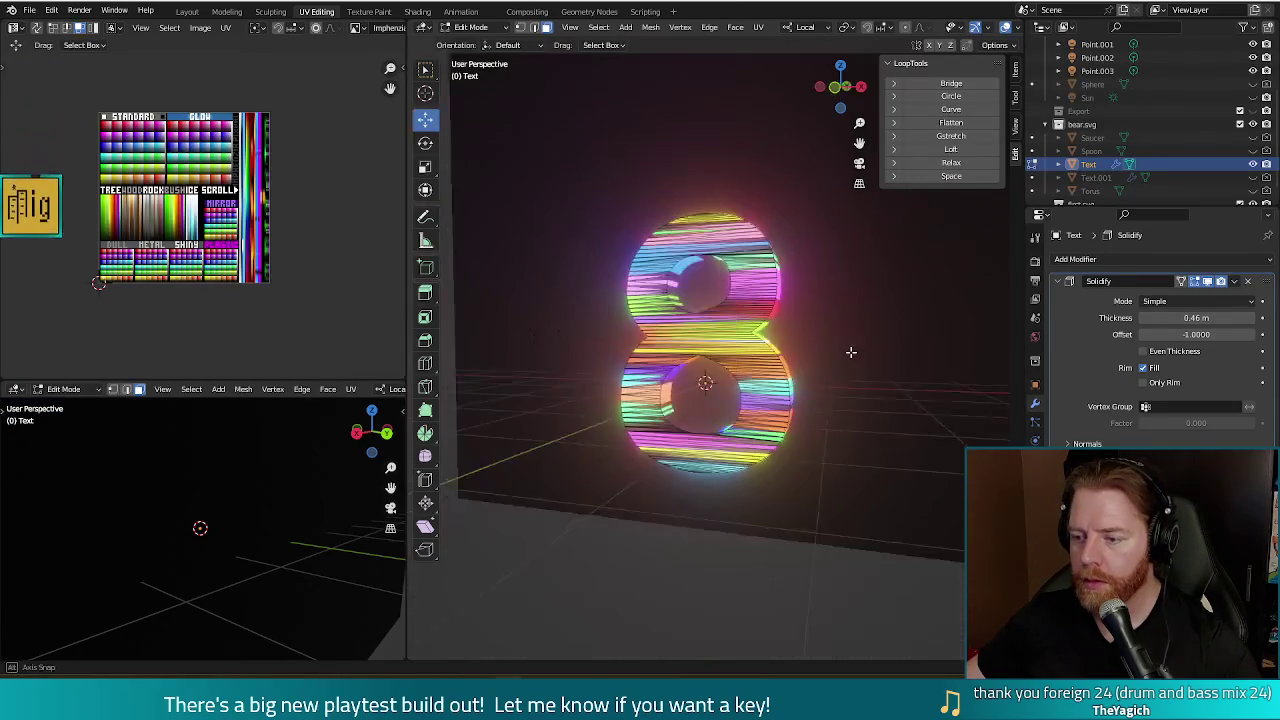
key(KP_1)
key(KP_0)
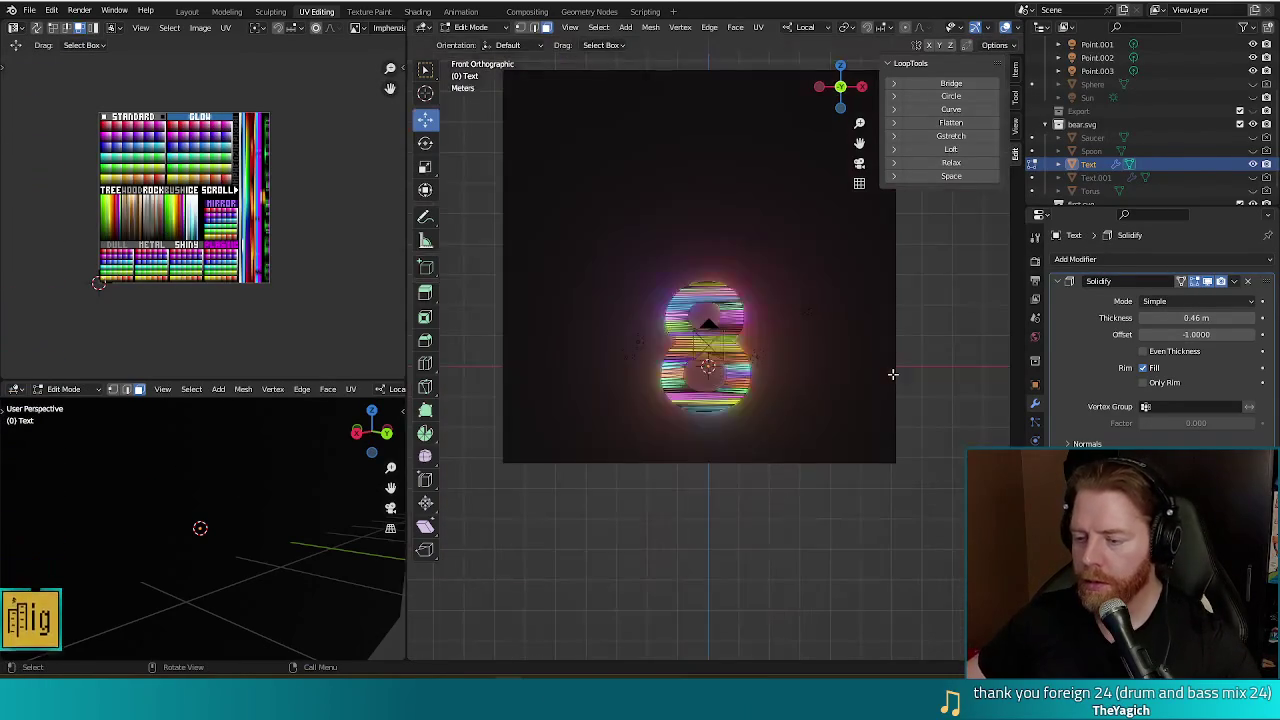
key(KP_1)
- In Object Mode, move the camera −0.1053 m along X and render the recentred 8
key(Tab)
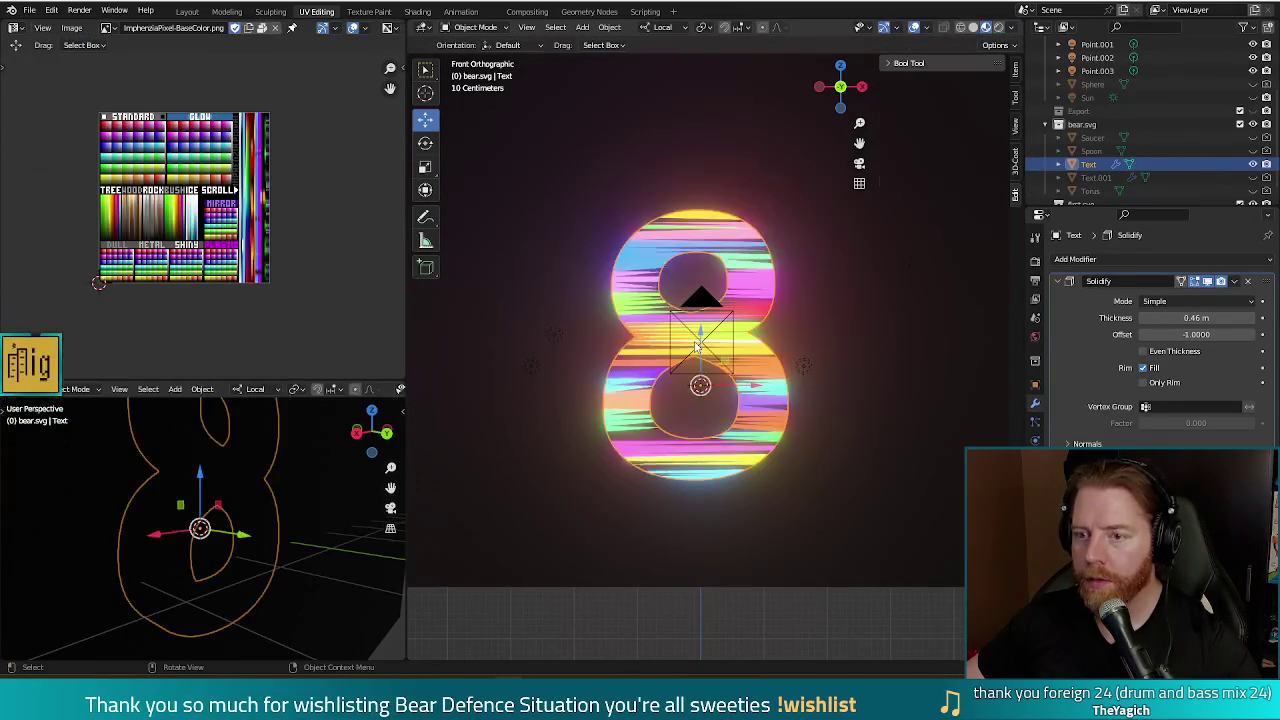
click(702, 340)
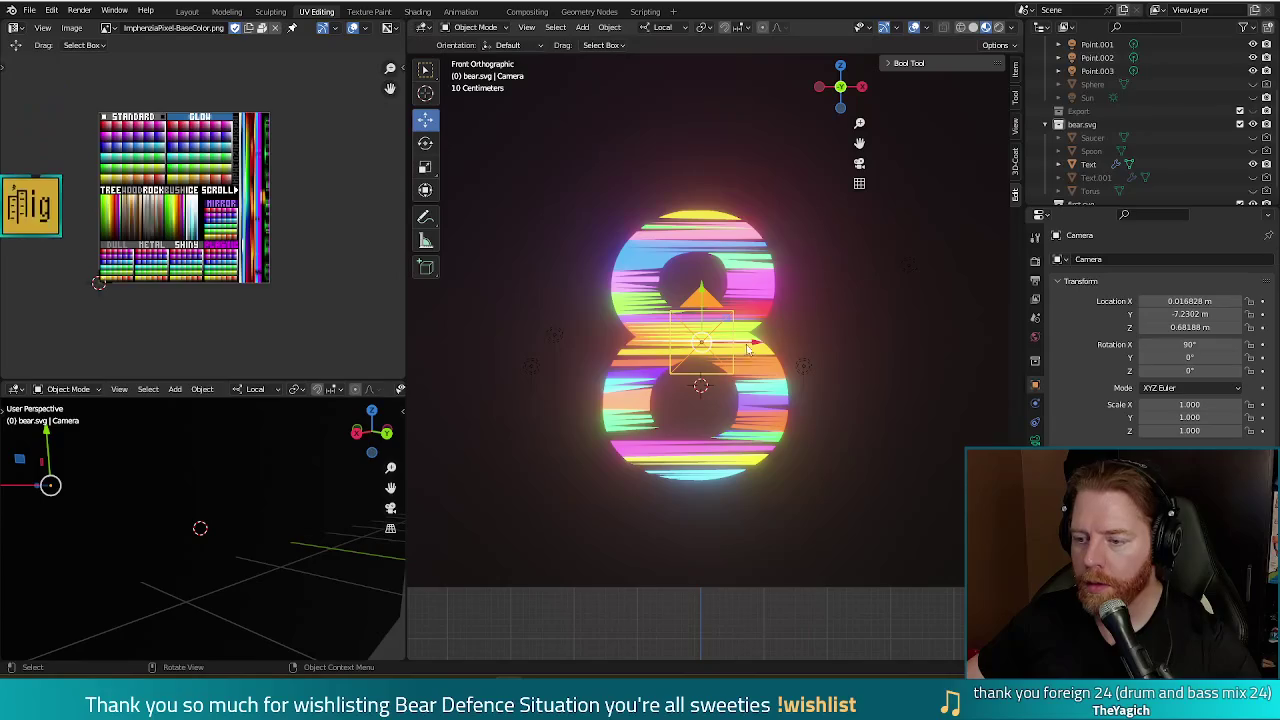
drag(752, 345, 740, 344)
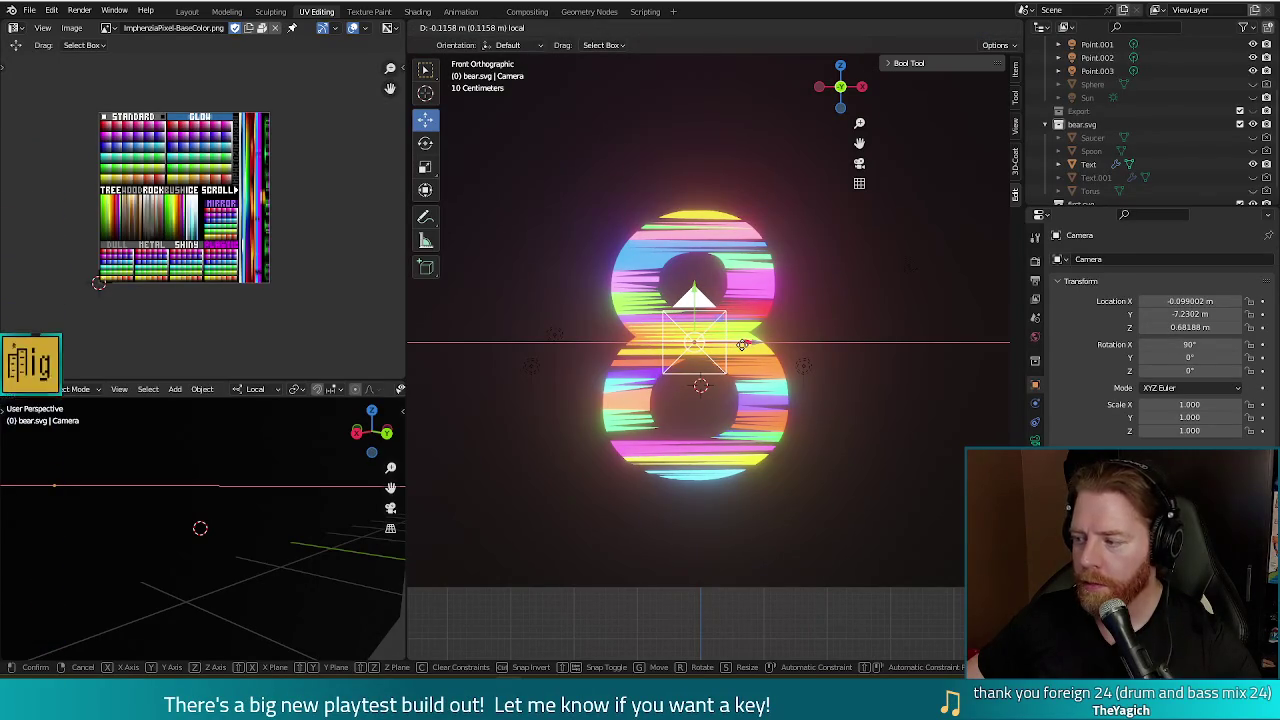
click(745, 347)
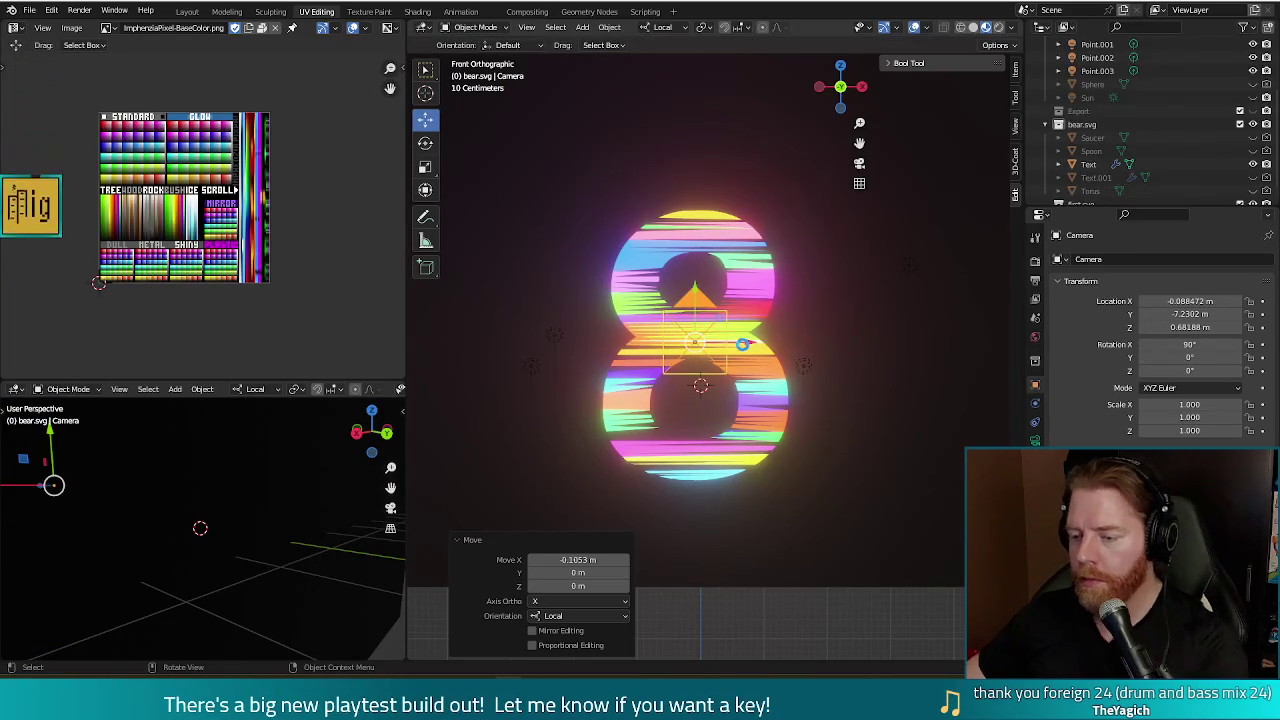
key(F12)
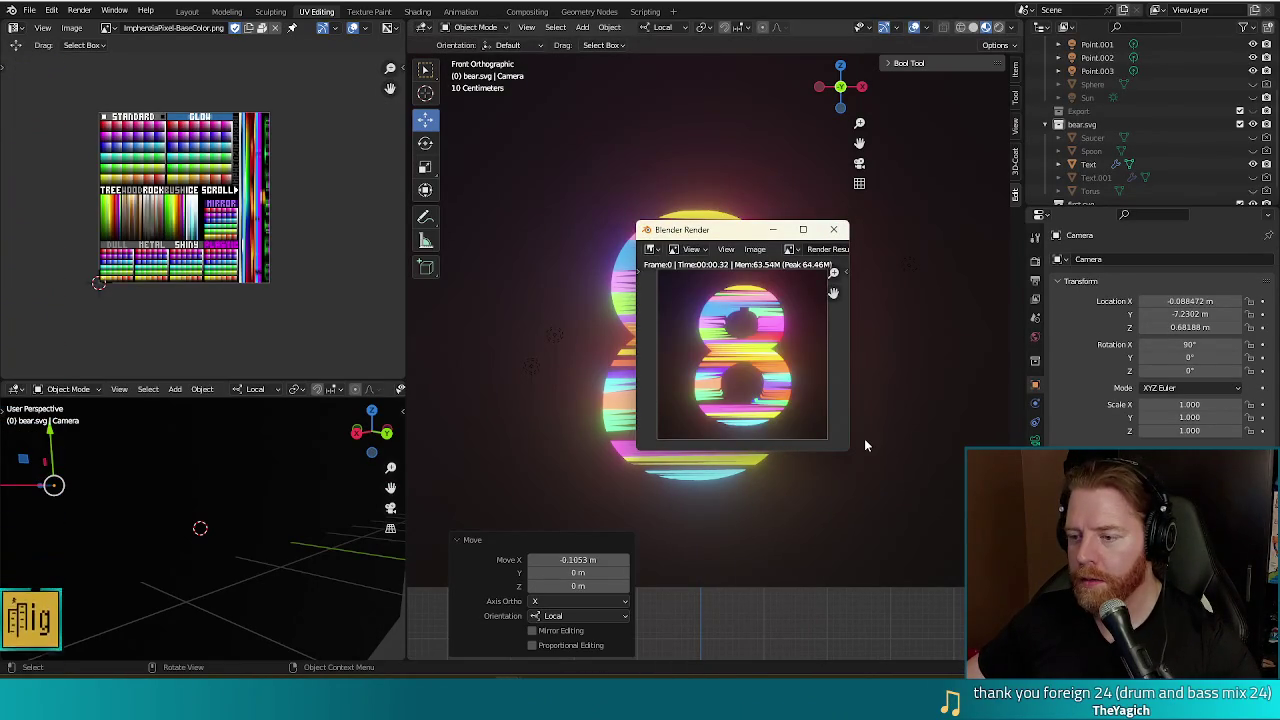
key(Escape)
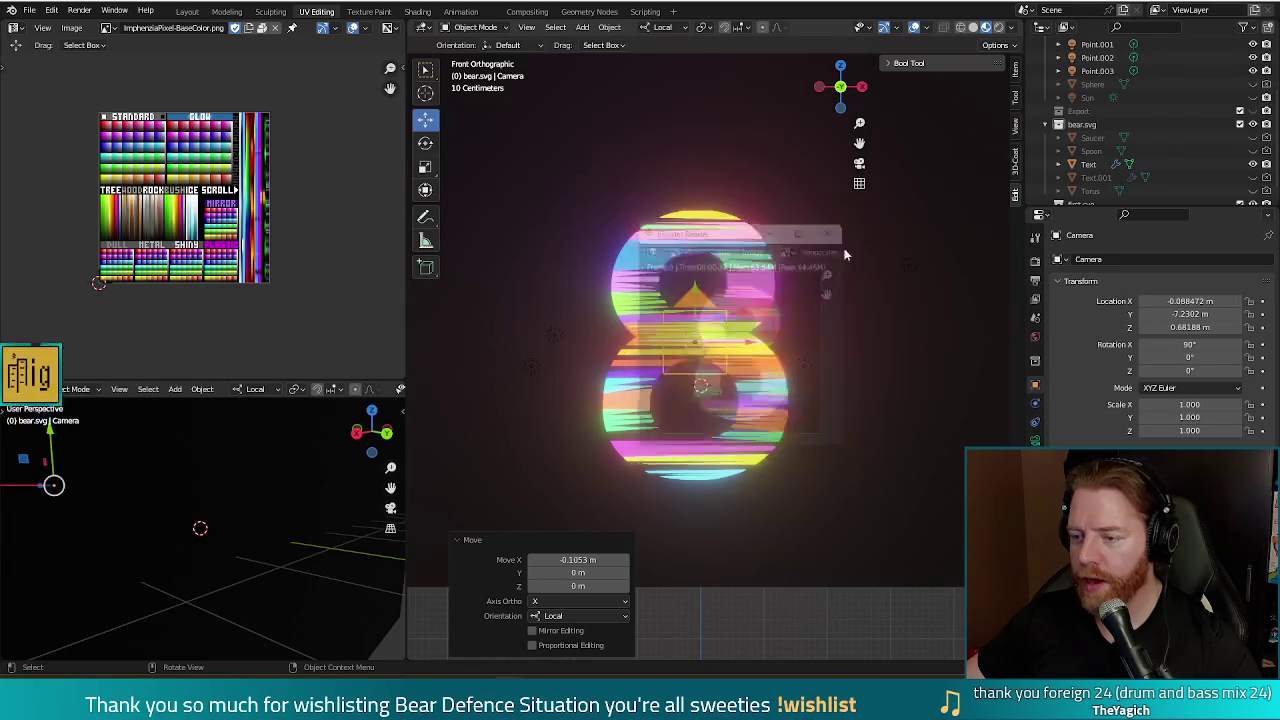
click(770, 276)
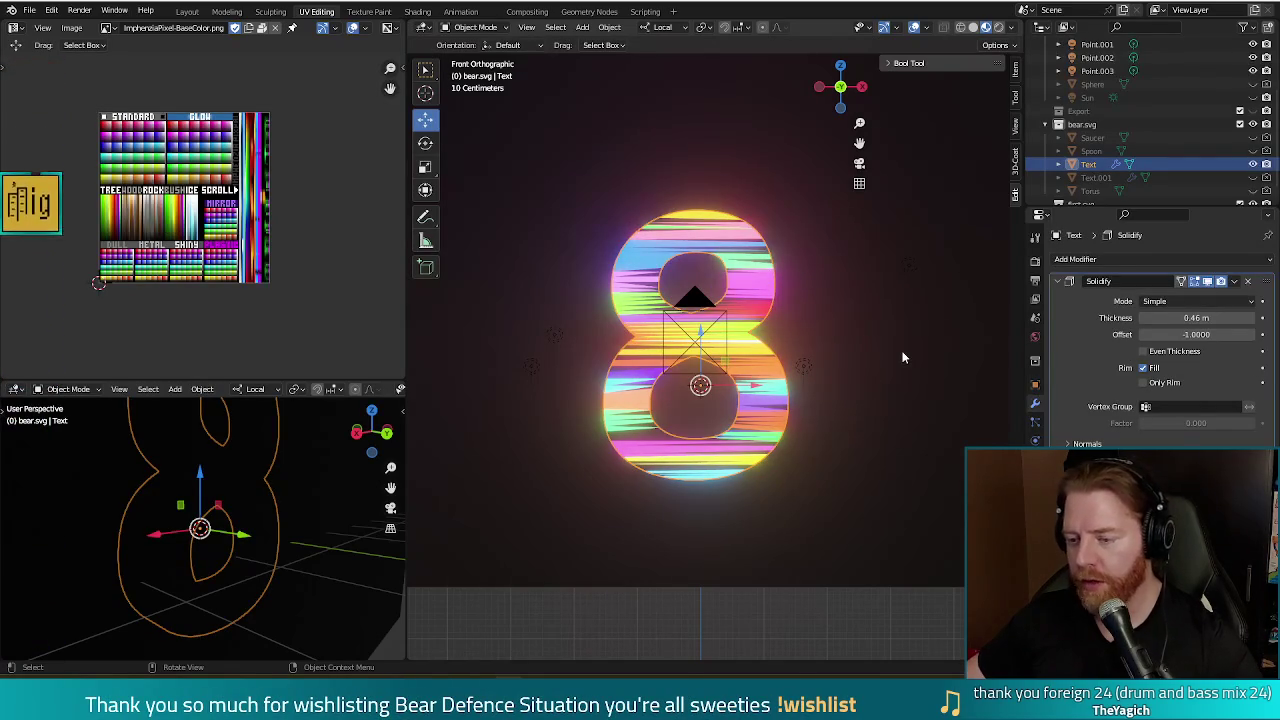
- Try a slight local-Z tilt of the 8, test-render it, then undo it
key(r)
key(z)
key(z)
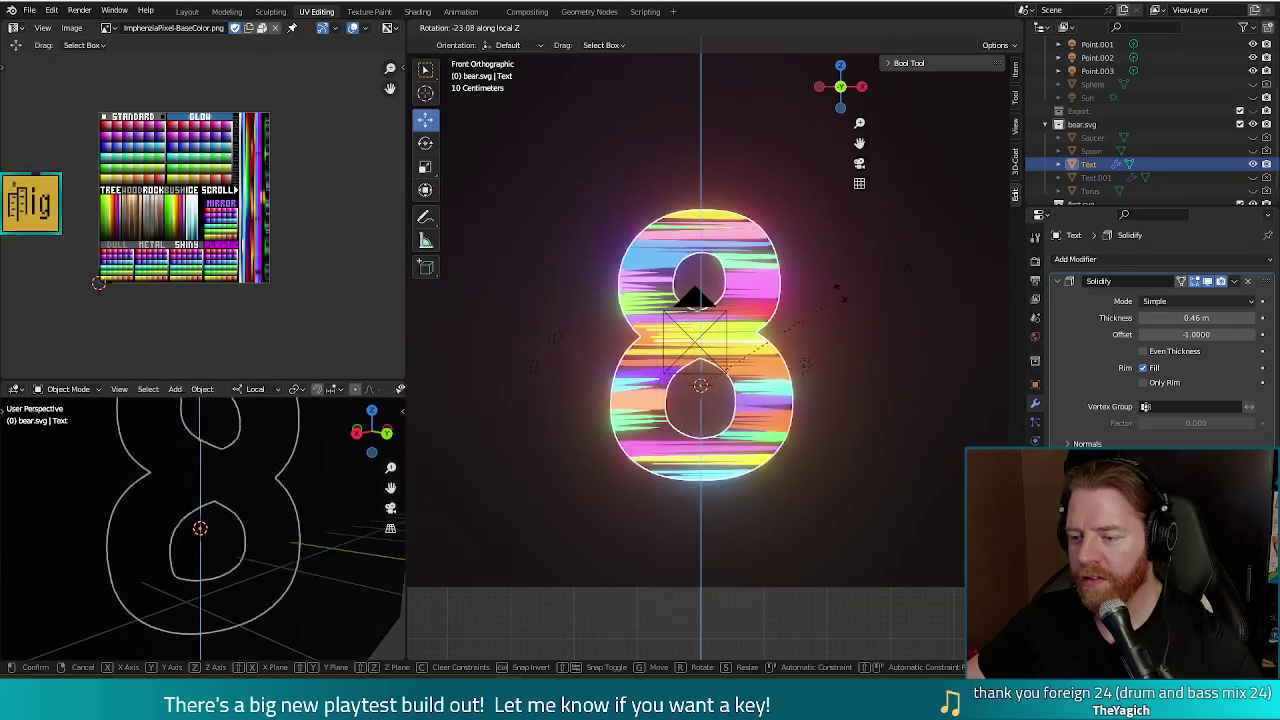
click(836, 276)
key(F12)
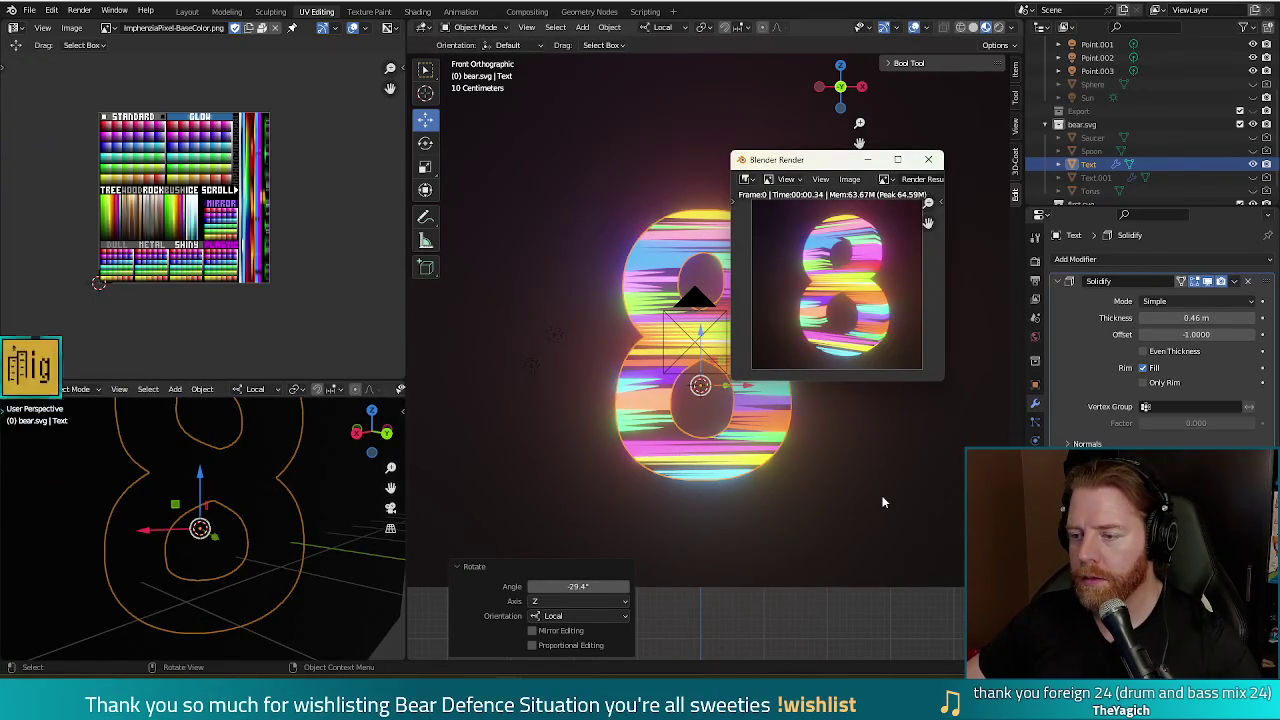
click(928, 159)
key(ctrl+z)
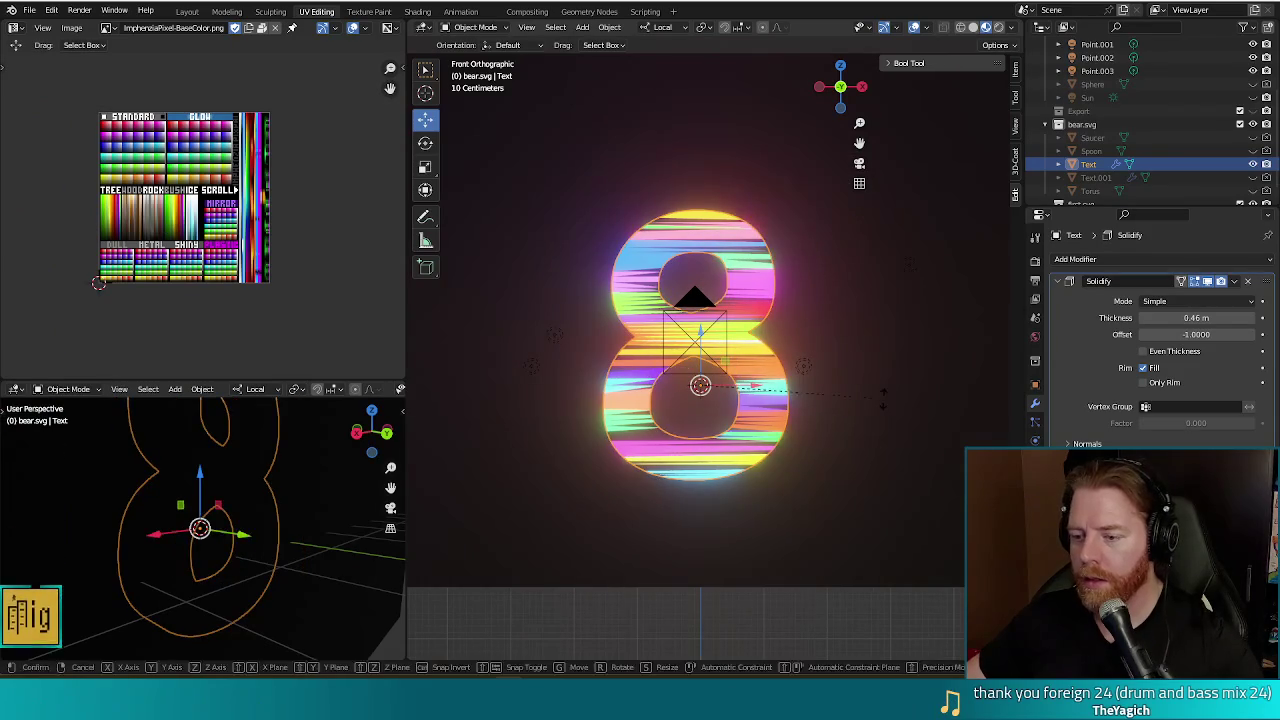
- Rotate the 8 by 19.6° about its local Z axis and check a test render
key(r)
key(z)
key(z)
click(877, 462)
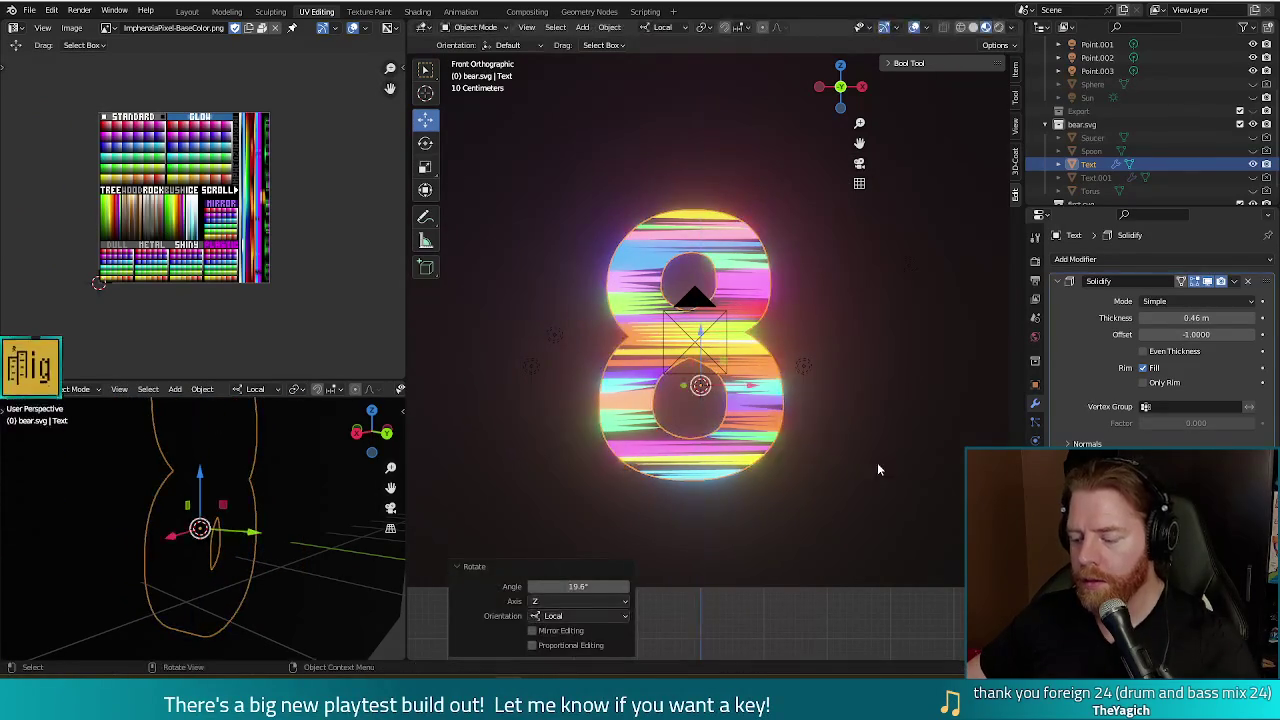
key(F12)
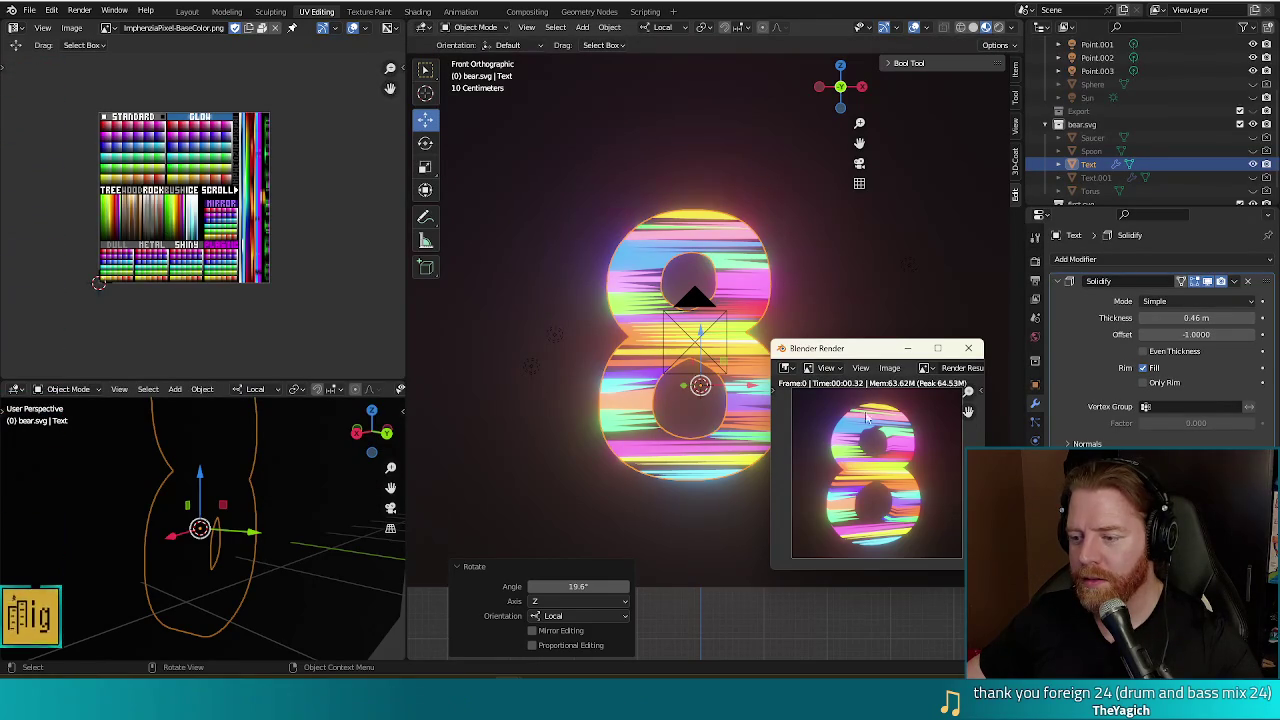
drag(848, 349, 452, 162)
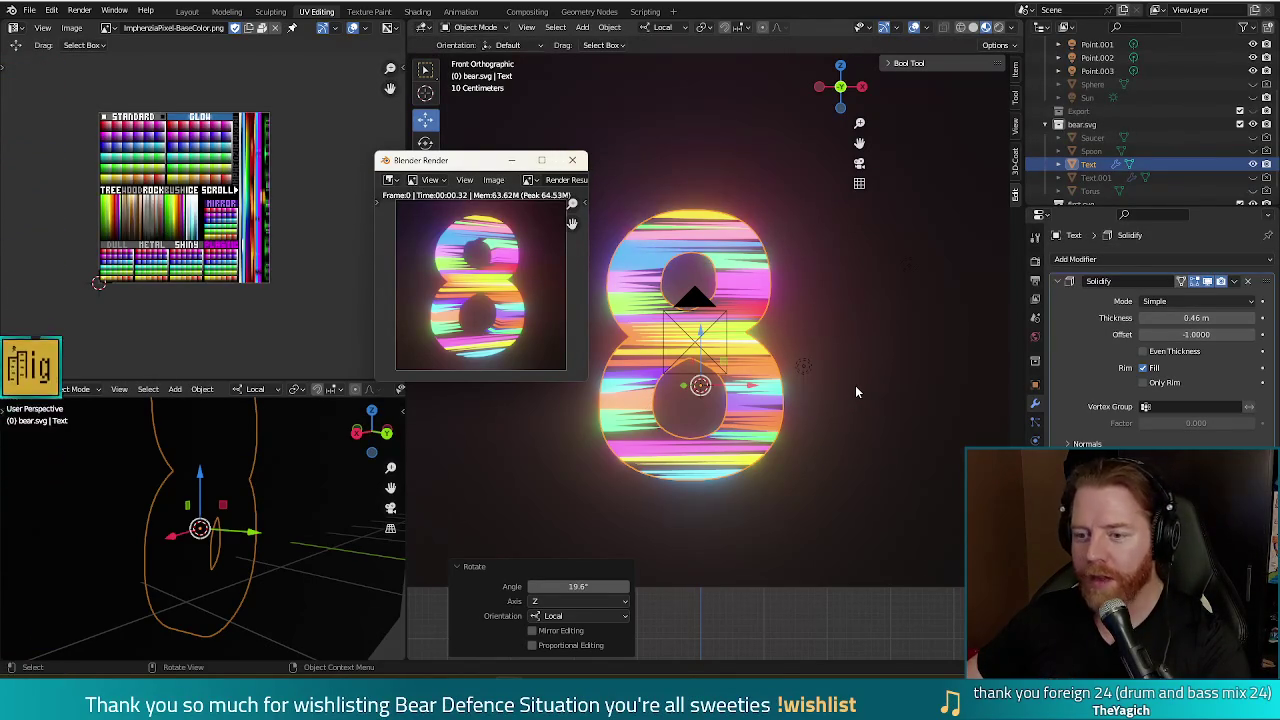
click(575, 161)
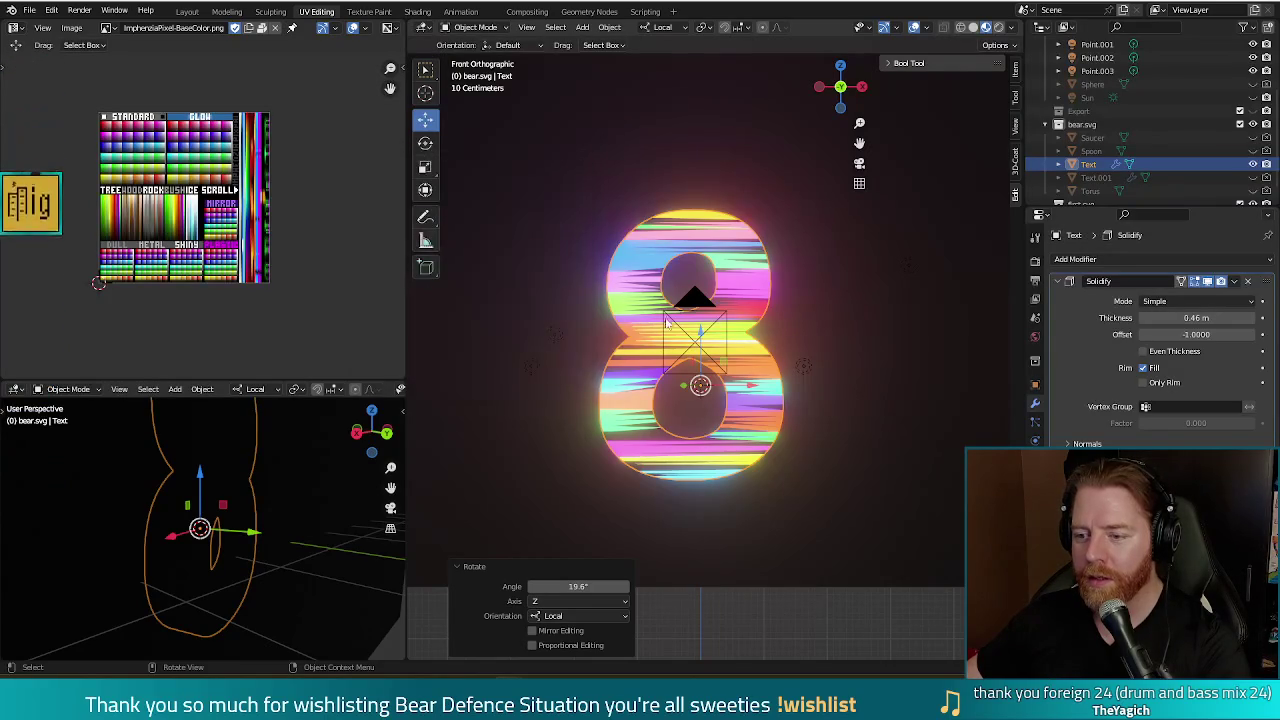
click(676, 330)
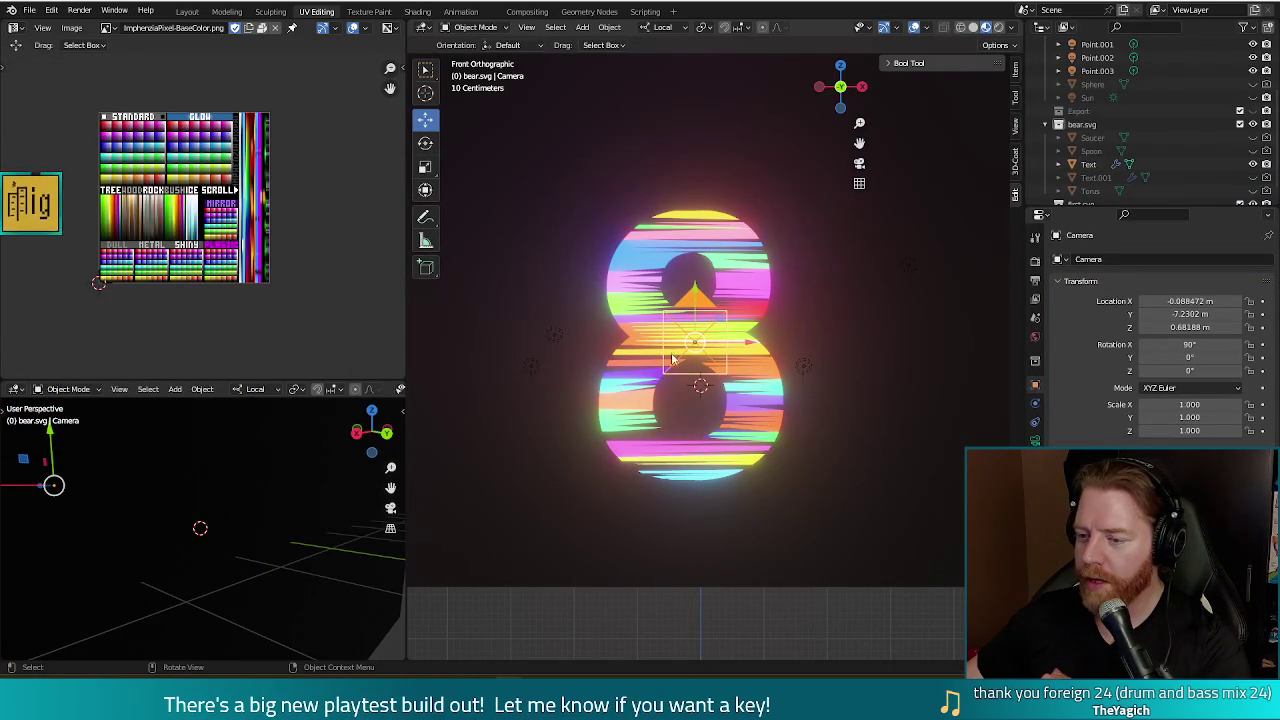
- Lower the camera toward Z ≈ 0.65 m, re-rendering until the 8 sits centred
drag(693, 350, 684, 338)
key(F12)
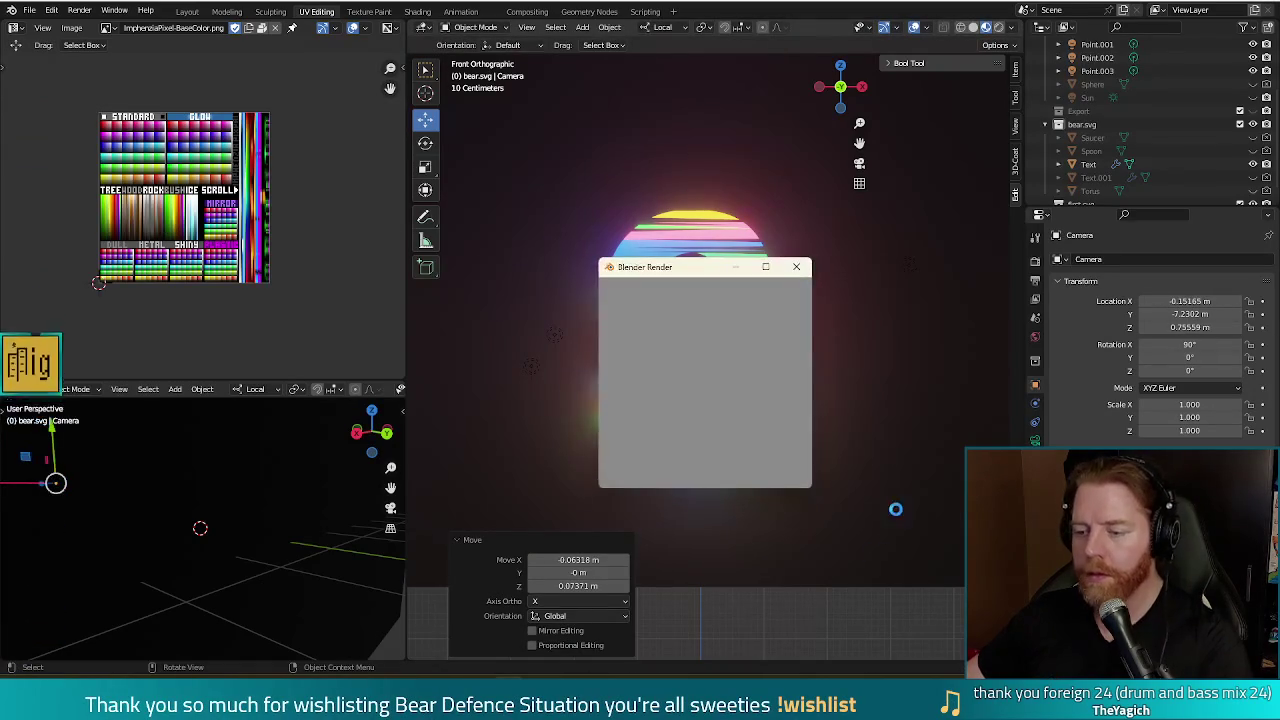
click(789, 272)
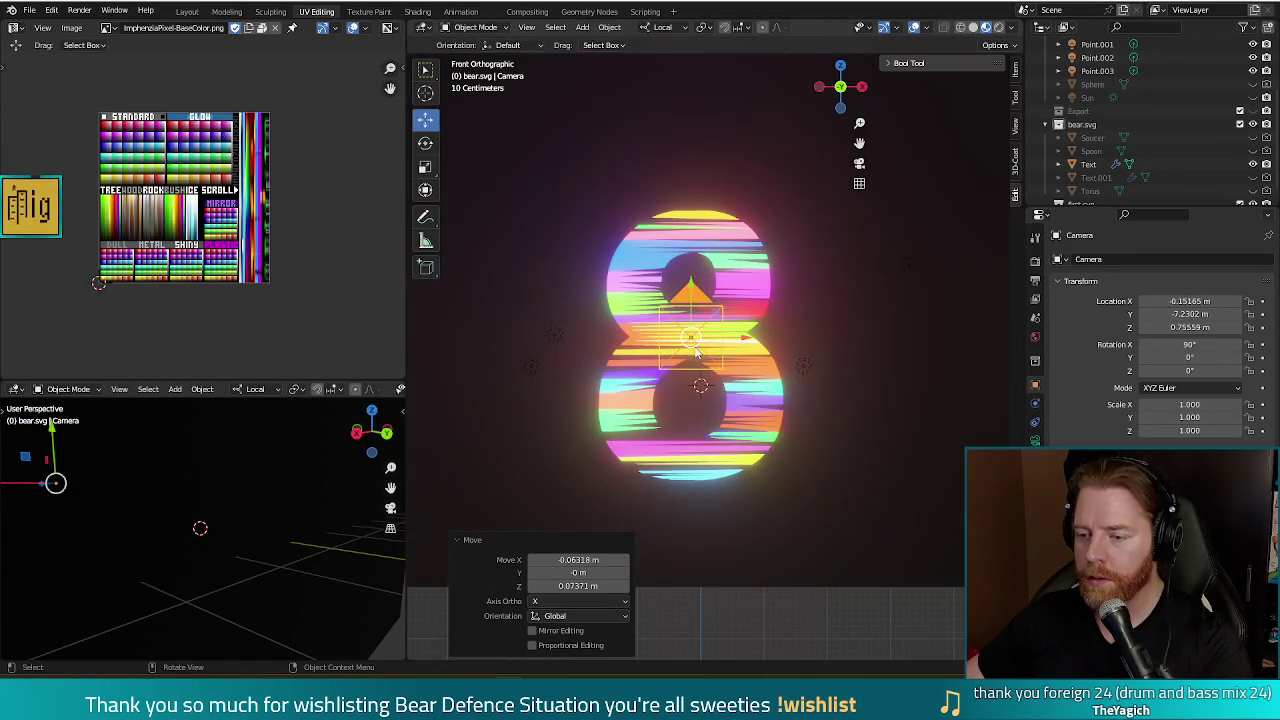
drag(697, 353, 696, 378)
key(F12)
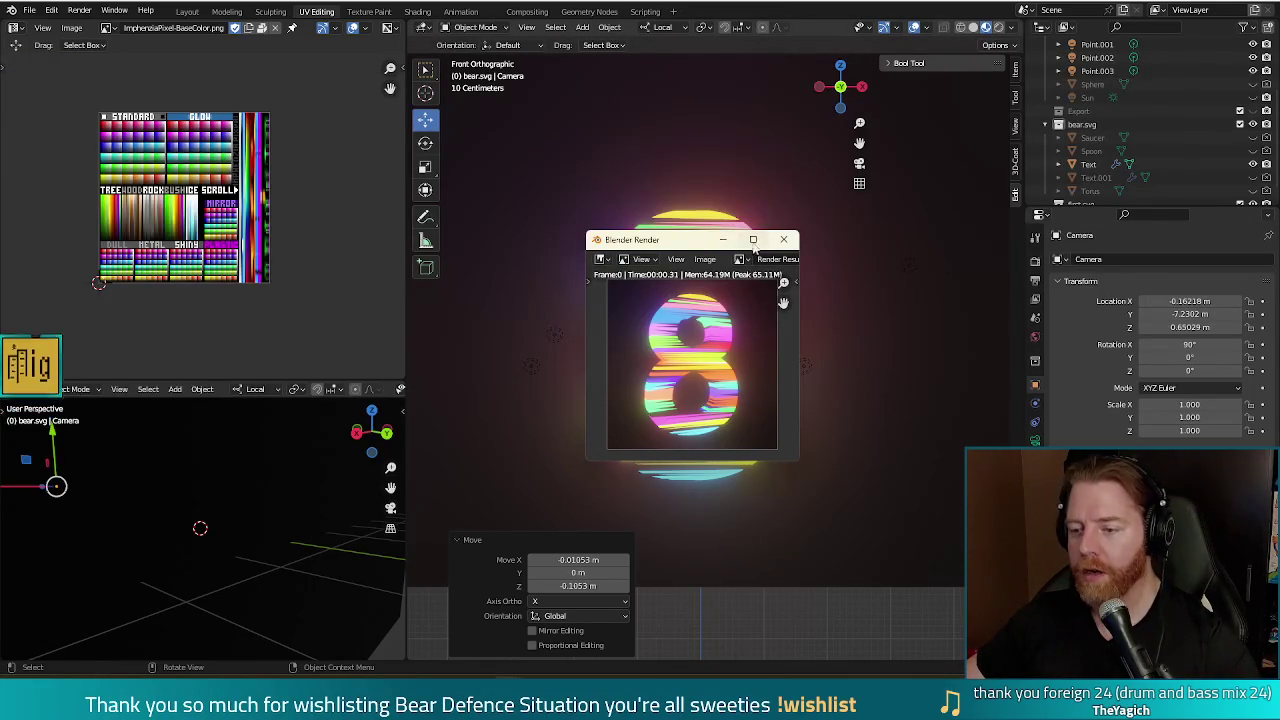
click(676, 259)
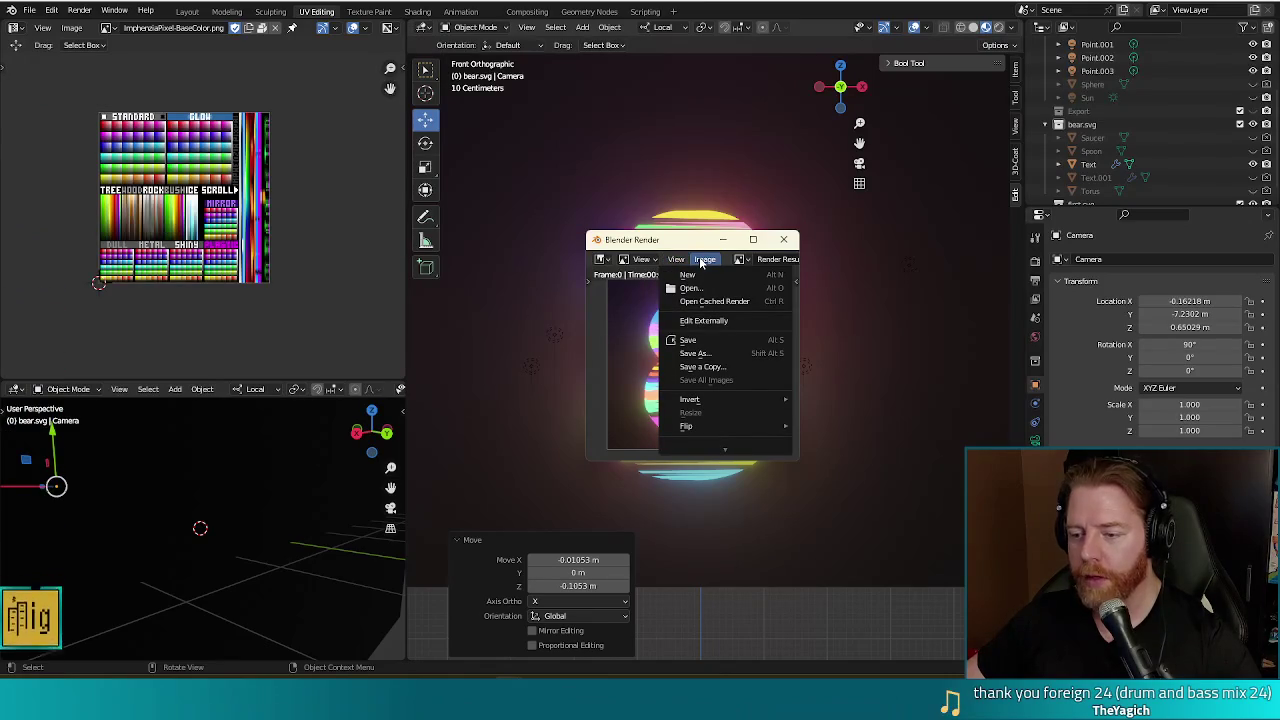
- Save the render as crazy_eights.png in the wish icons folder
click(698, 353)
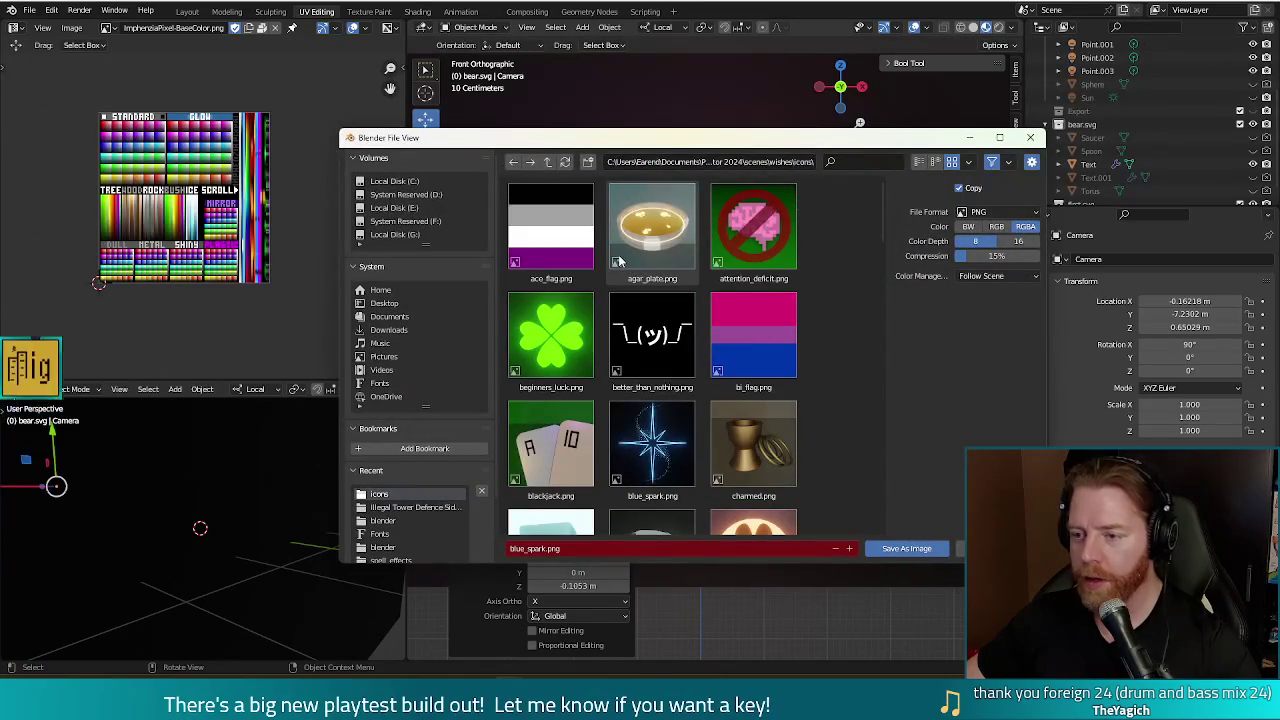
double_click(537, 548)
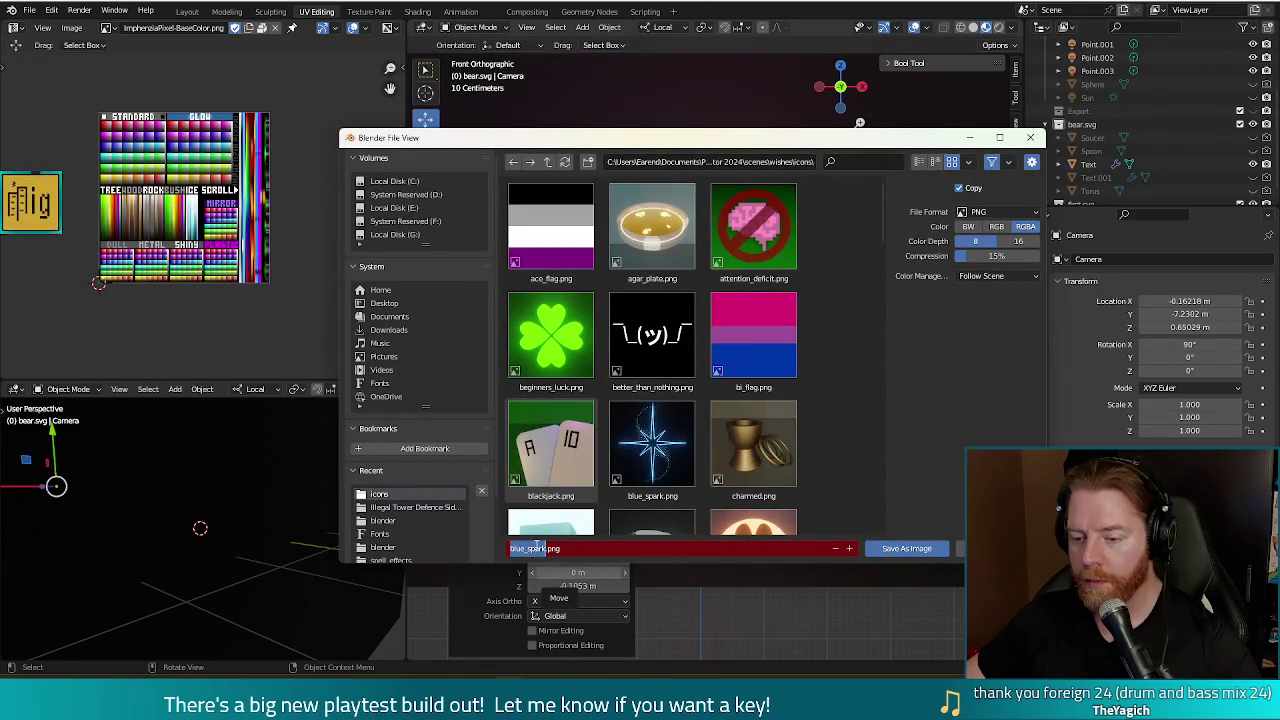
text(crazy_e)
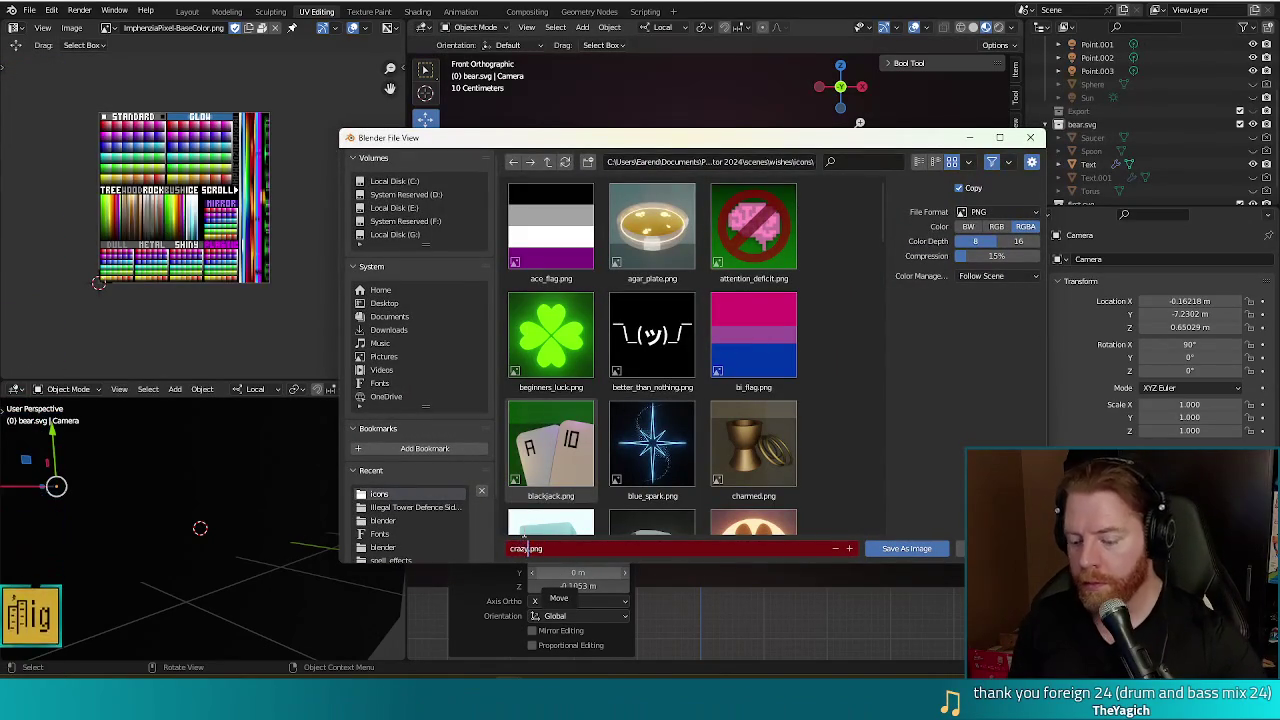
text(ights)
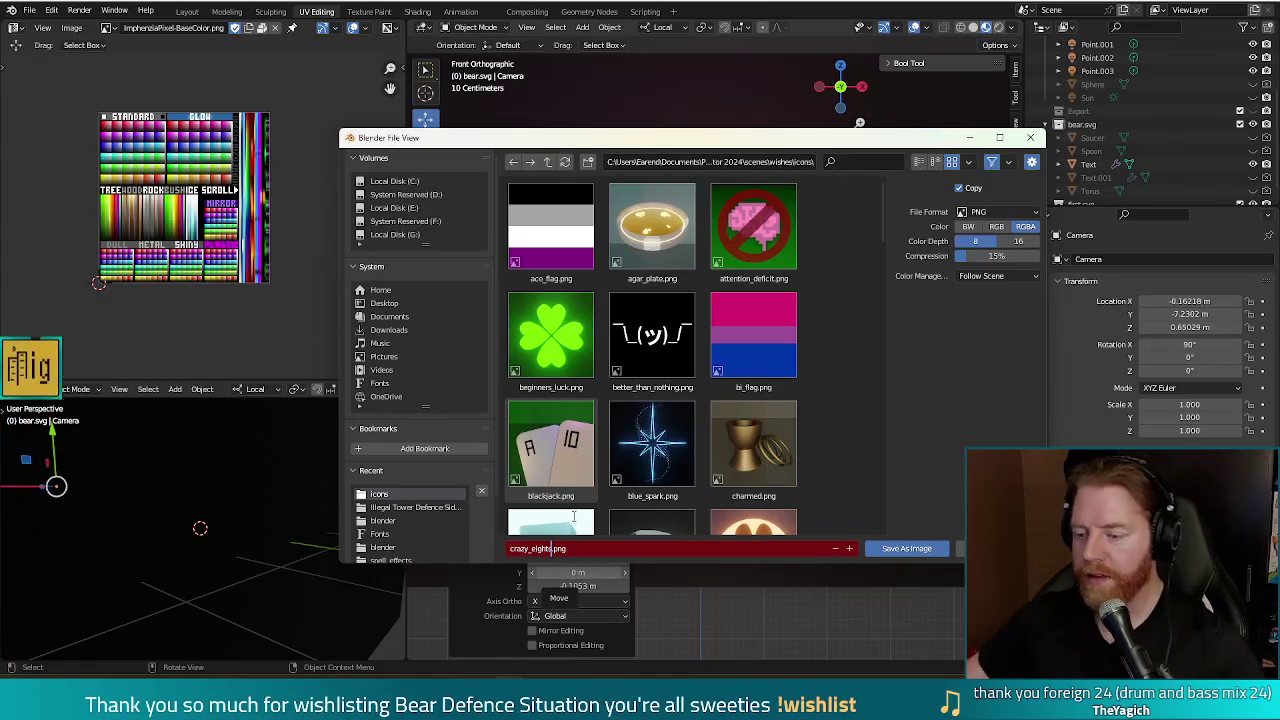
click(926, 549)
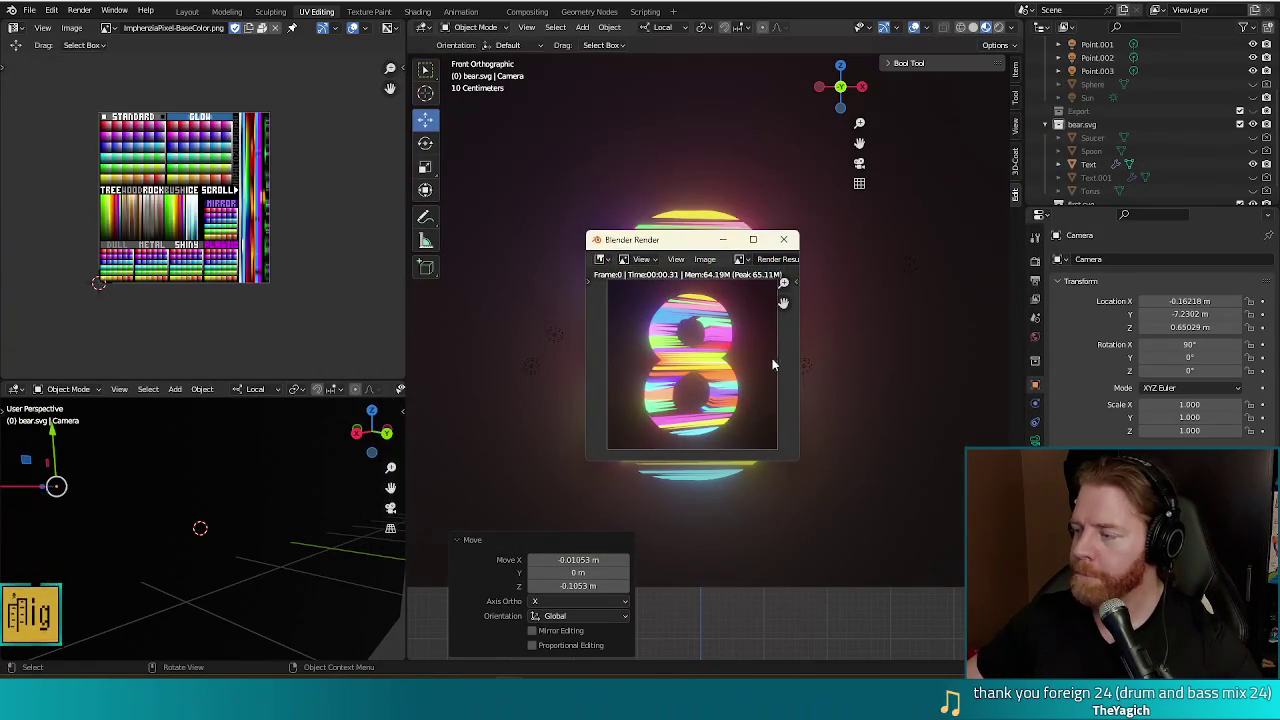
- In Godot, set crazy_eights.png as the icon of crazy_eights.tres and run the game
click(783, 239)
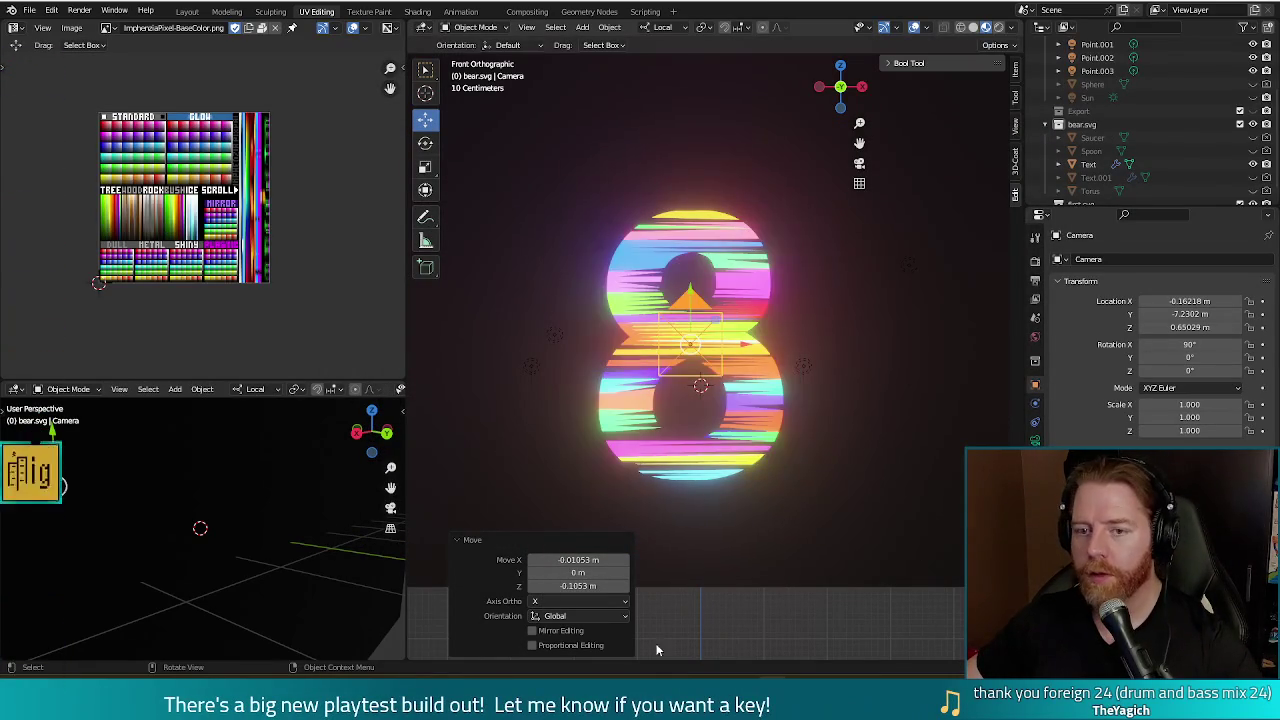
click(522, 612)
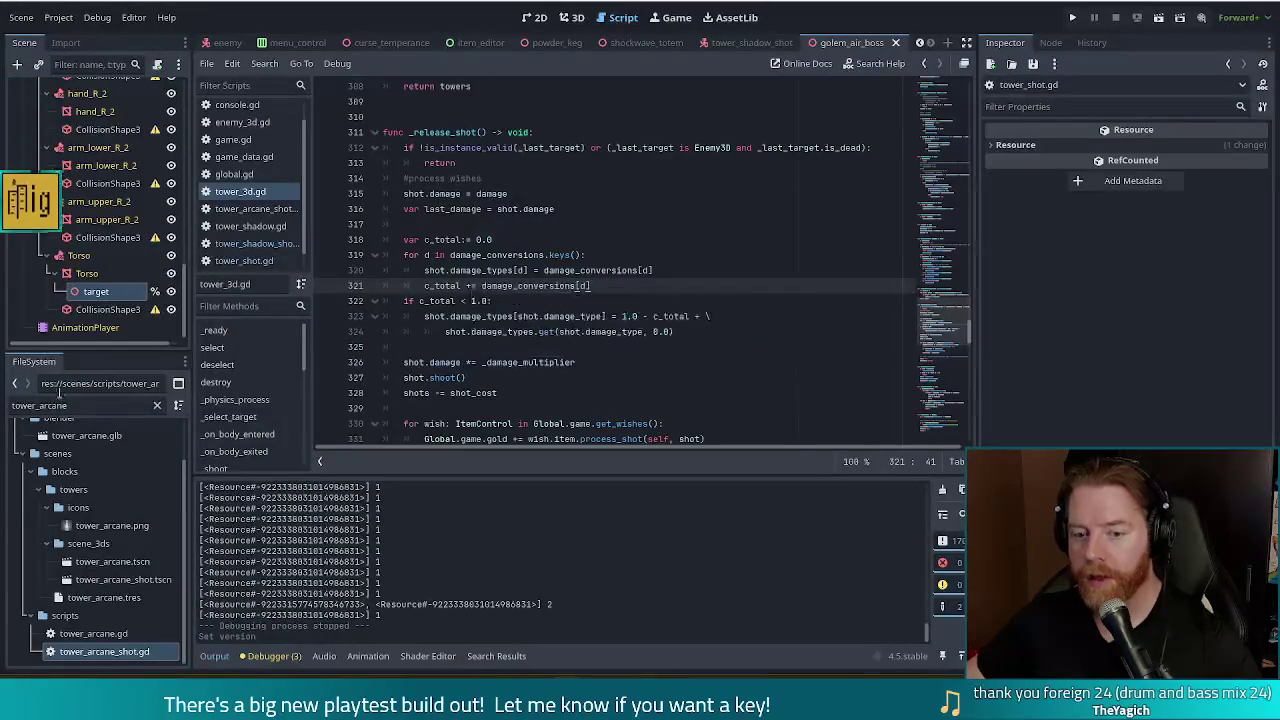
double_click(74, 407)
text(crazy)
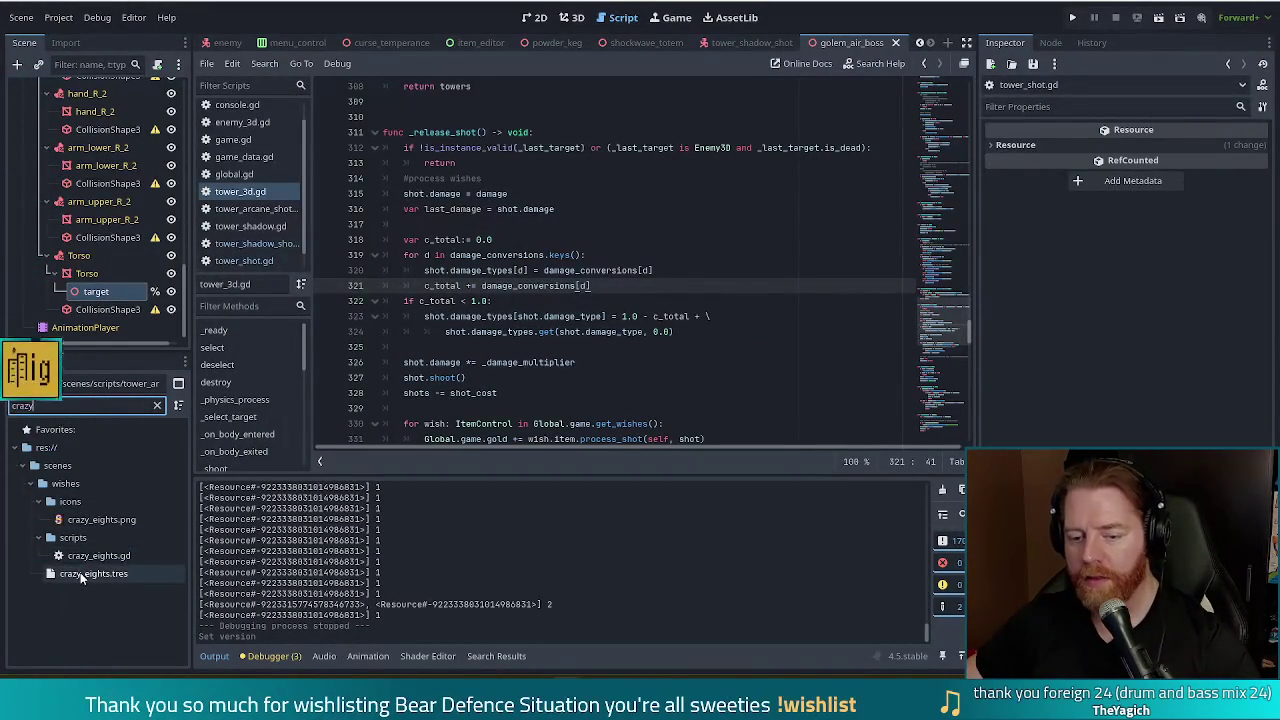
click(80, 572)
drag(100, 519, 1185, 172)
click(1073, 18)
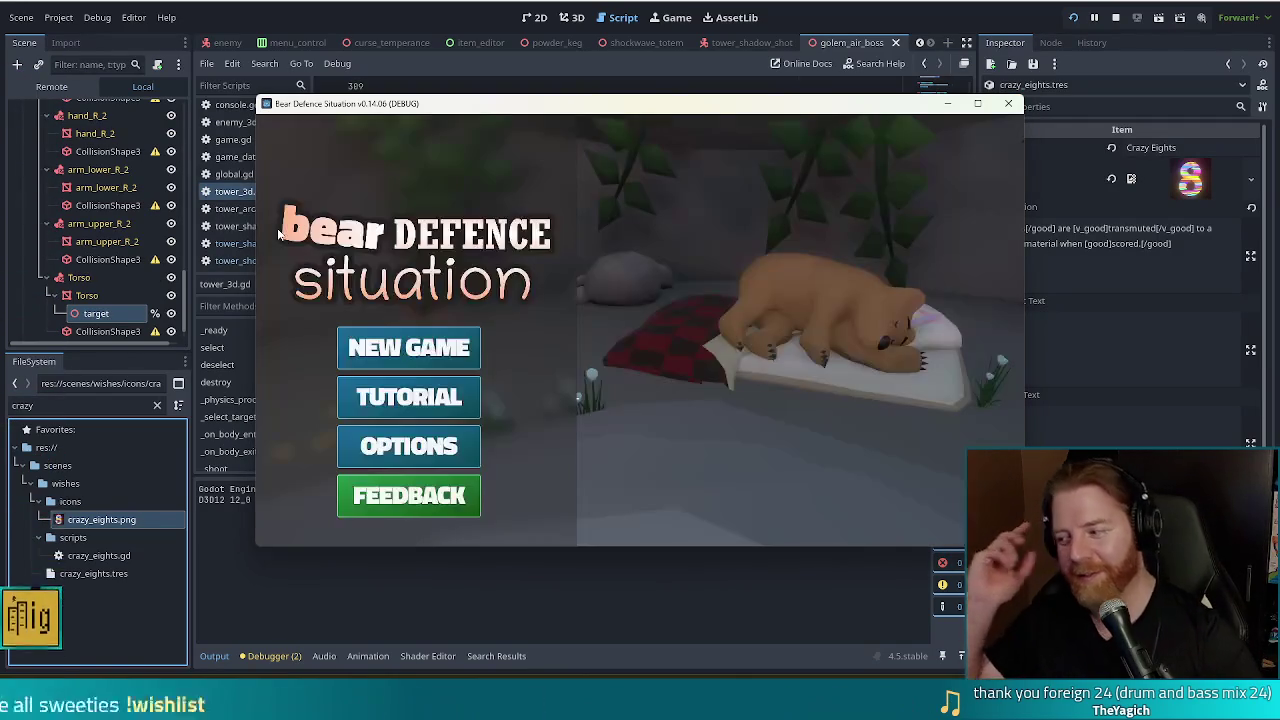
- Start a new game and add the crazy_eights wish through the in-game console
click(409, 347)
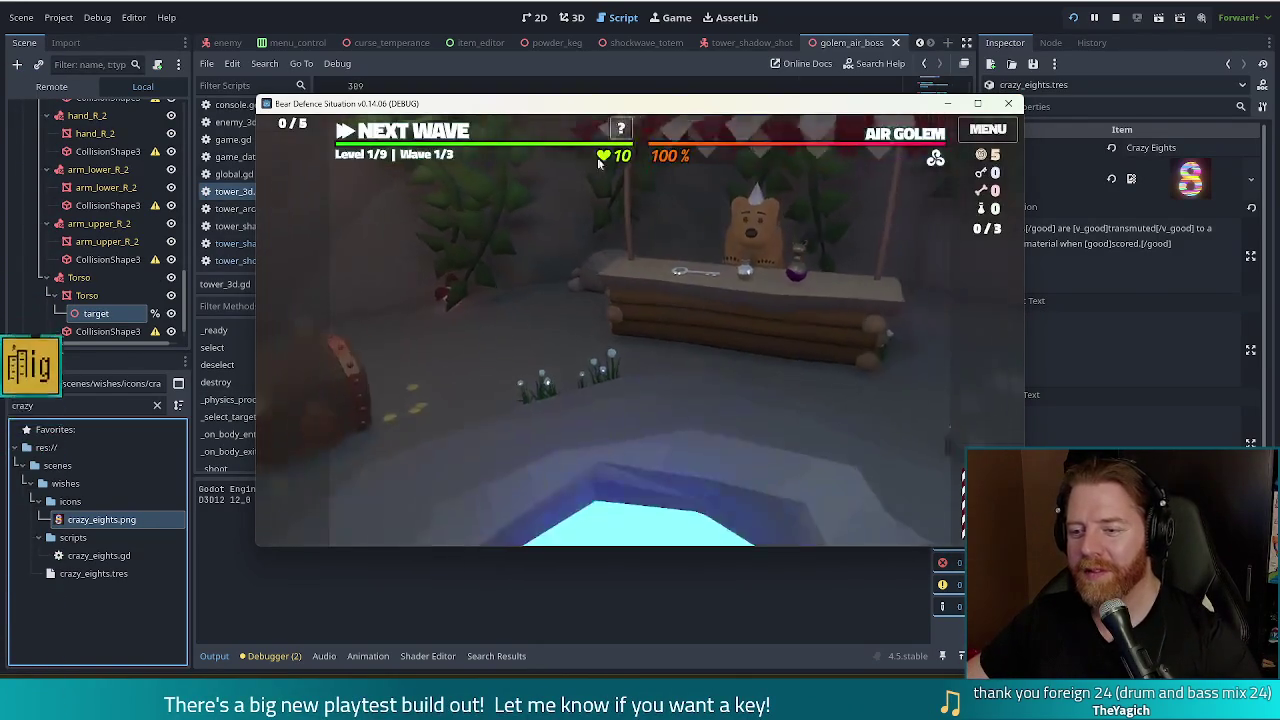
key(grave)
text(add_wish crazy_eights)
key(Return)
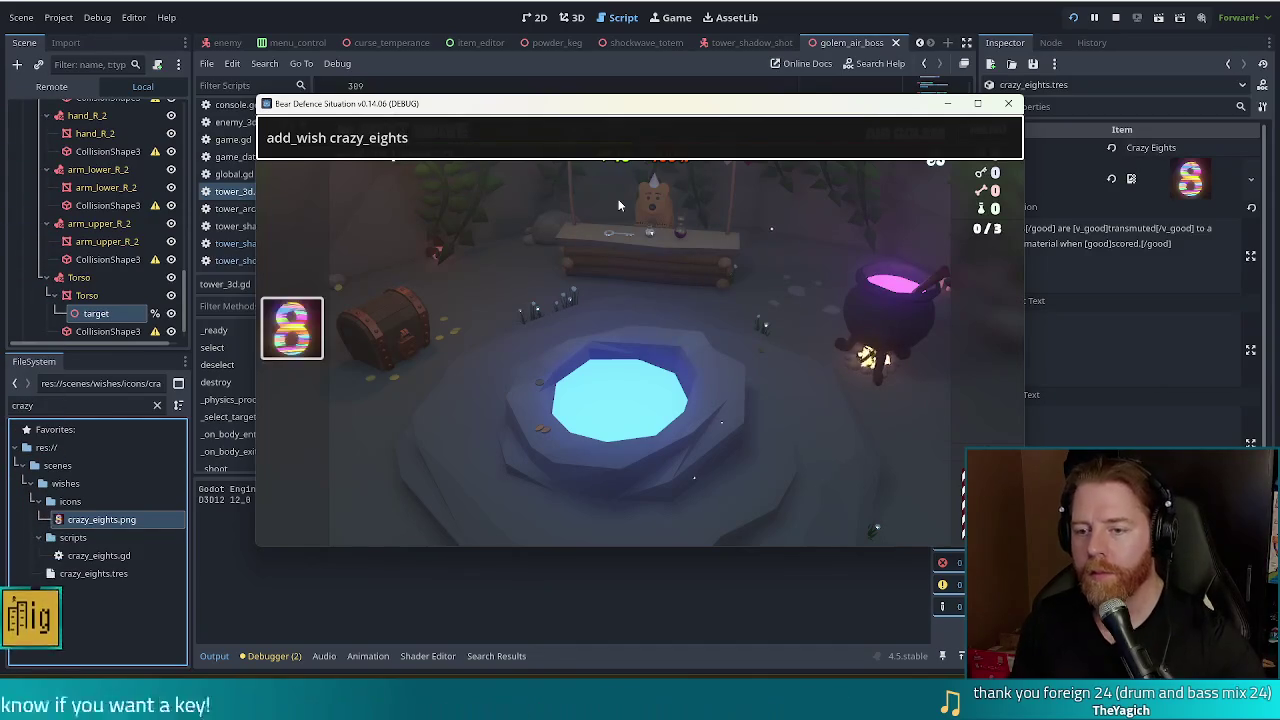
key(grave)
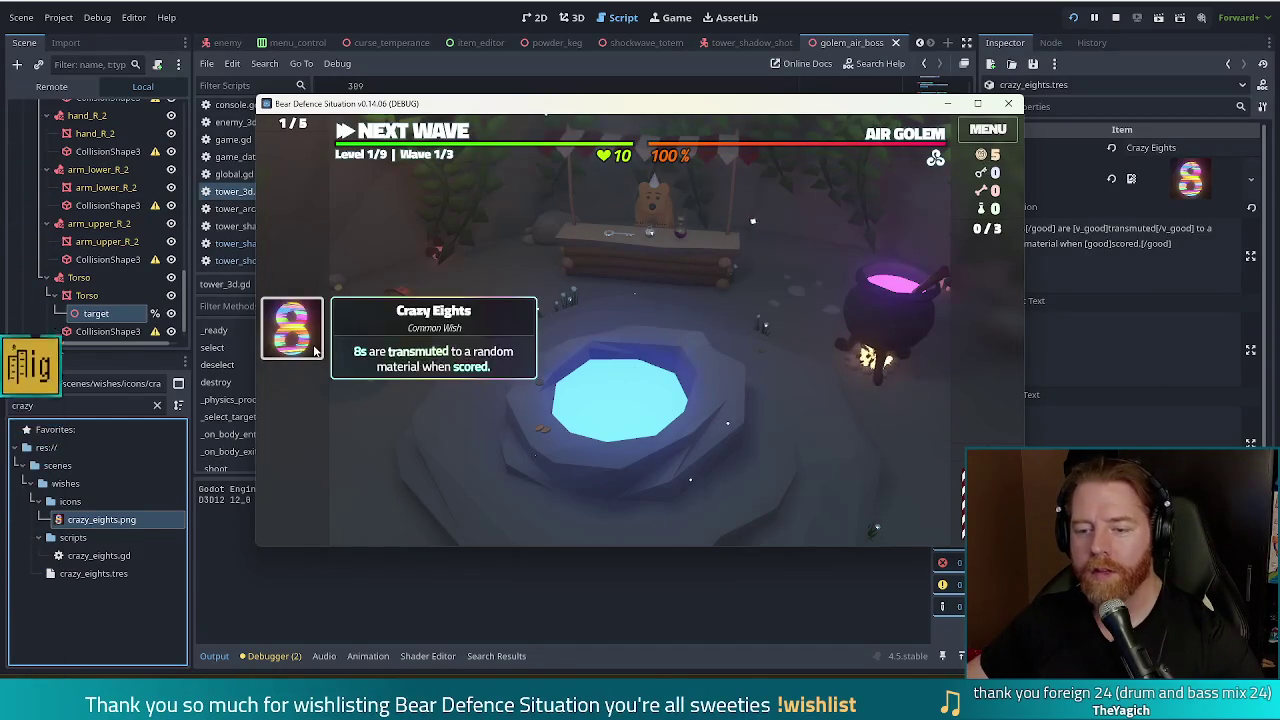
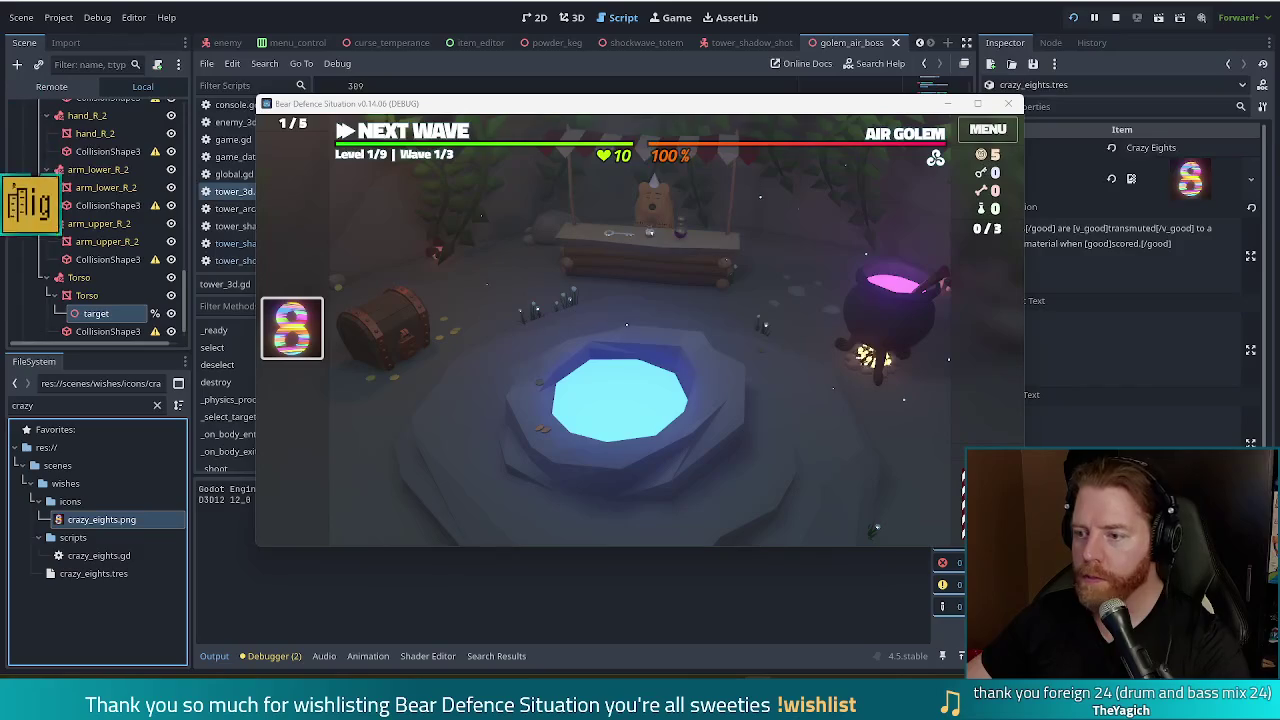
- Stop the Bear Defence Situation debug run in Godot and return to Blender
key(F8)
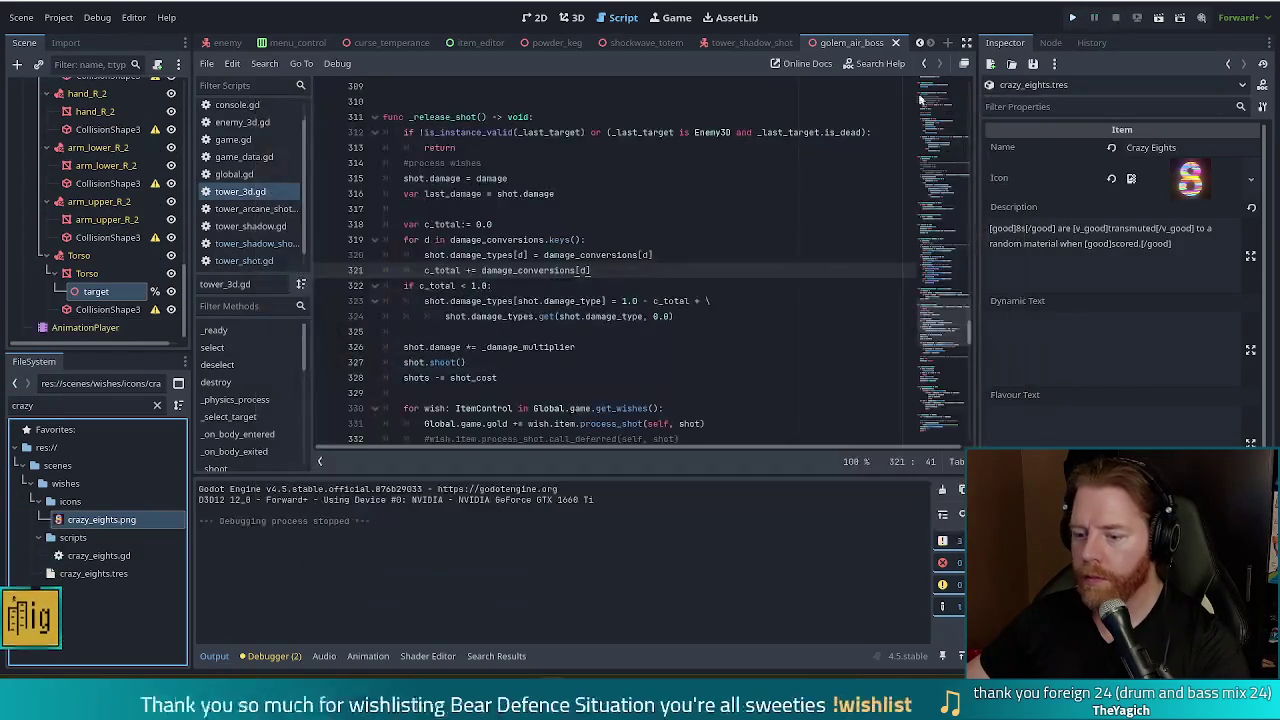
key(alt+Tab)
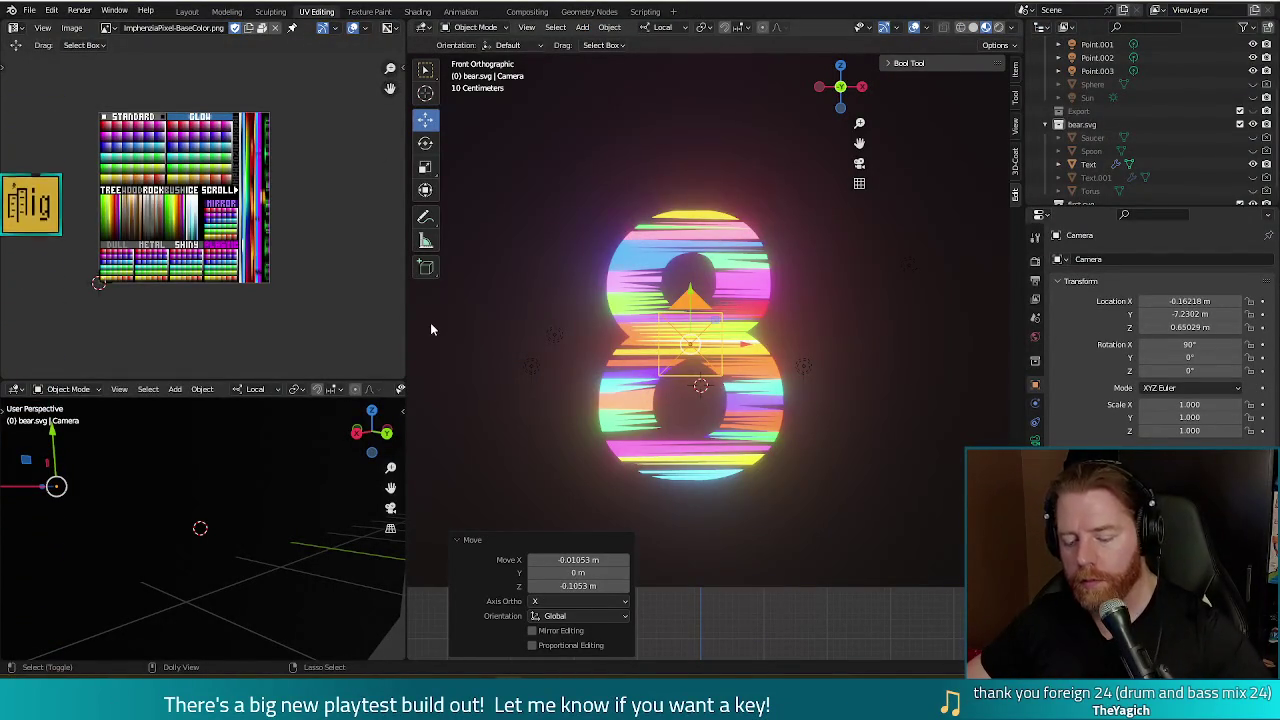
- Save the icon scene under the new name arrogance.blend in place of crazy_eights
key(ctrl+shift+s)
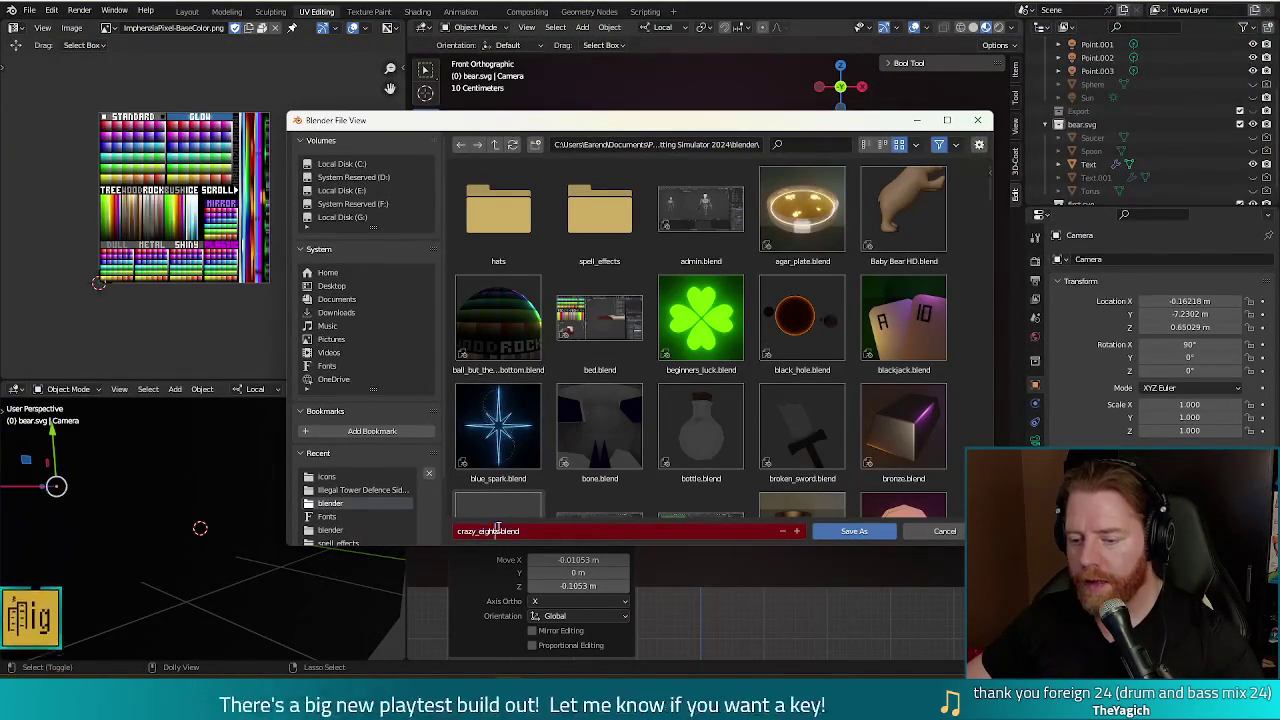
key(BackSpace)
text(gance)
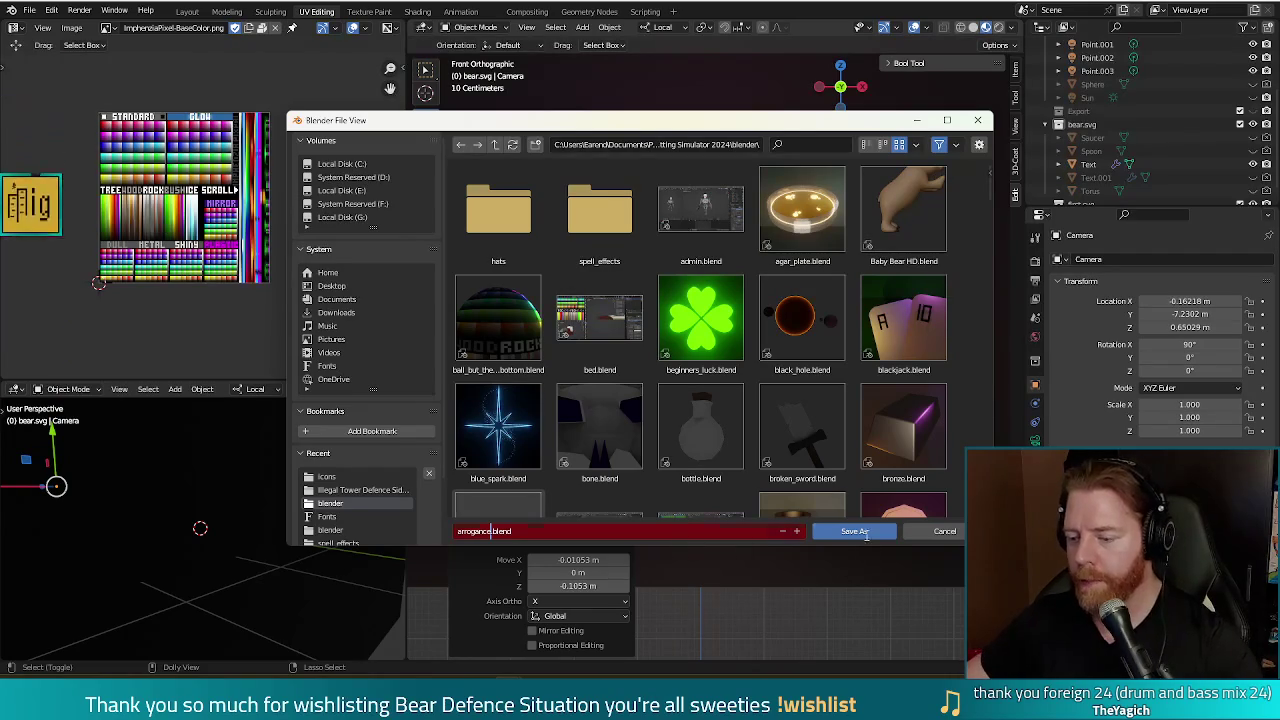
click(866, 534)
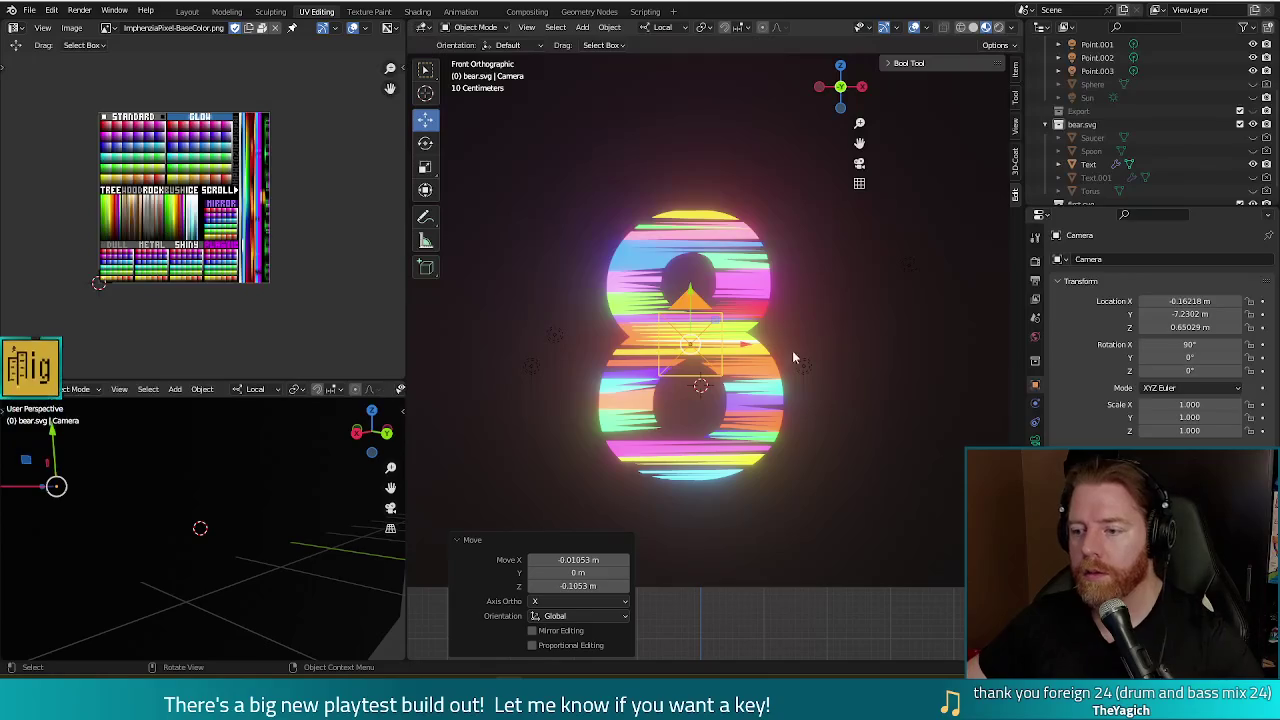
- Delete the glowing 8 text object, leaving the camera frame empty
click(855, 358)
click(737, 296)
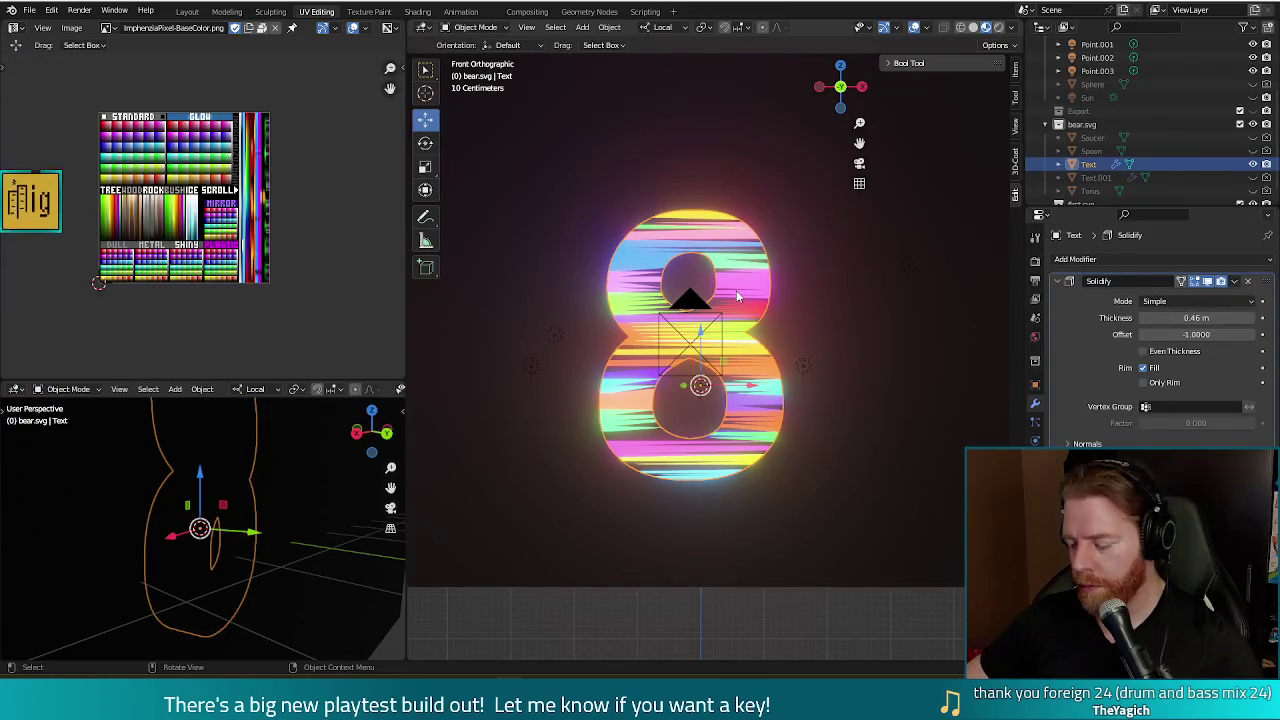
key(Delete)
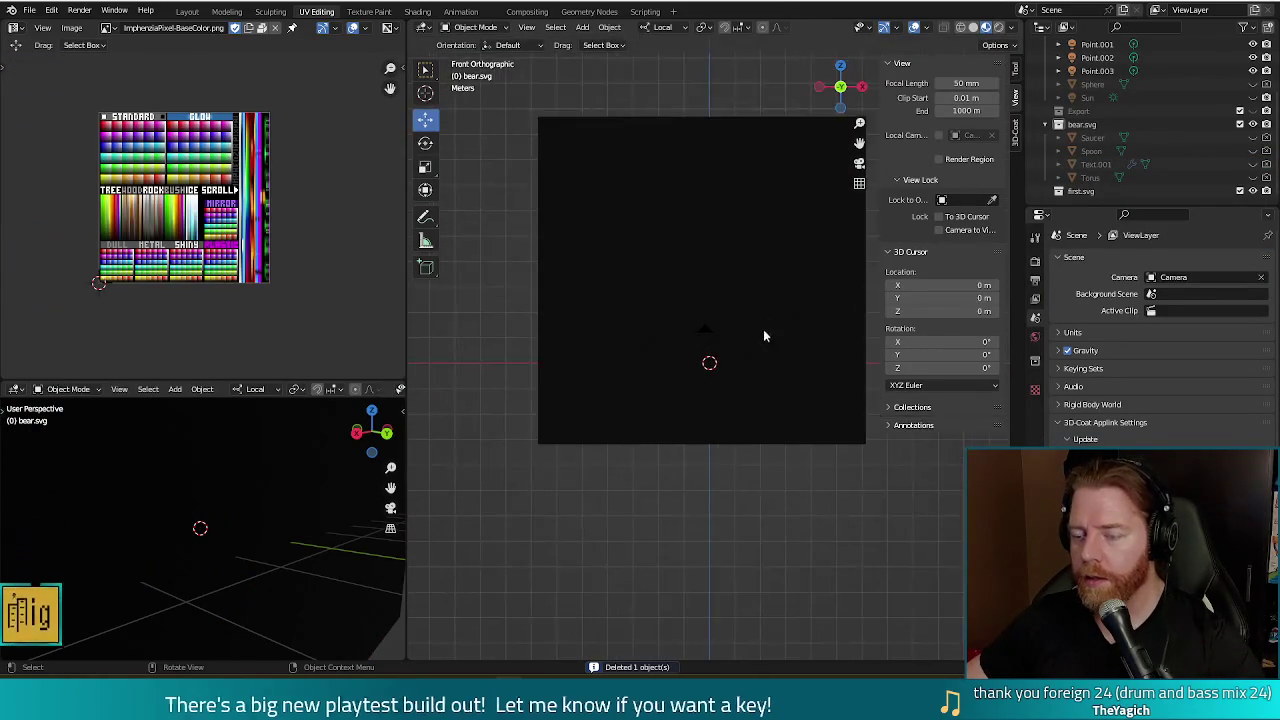
shift+middle_drag(754, 428, 713, 373)
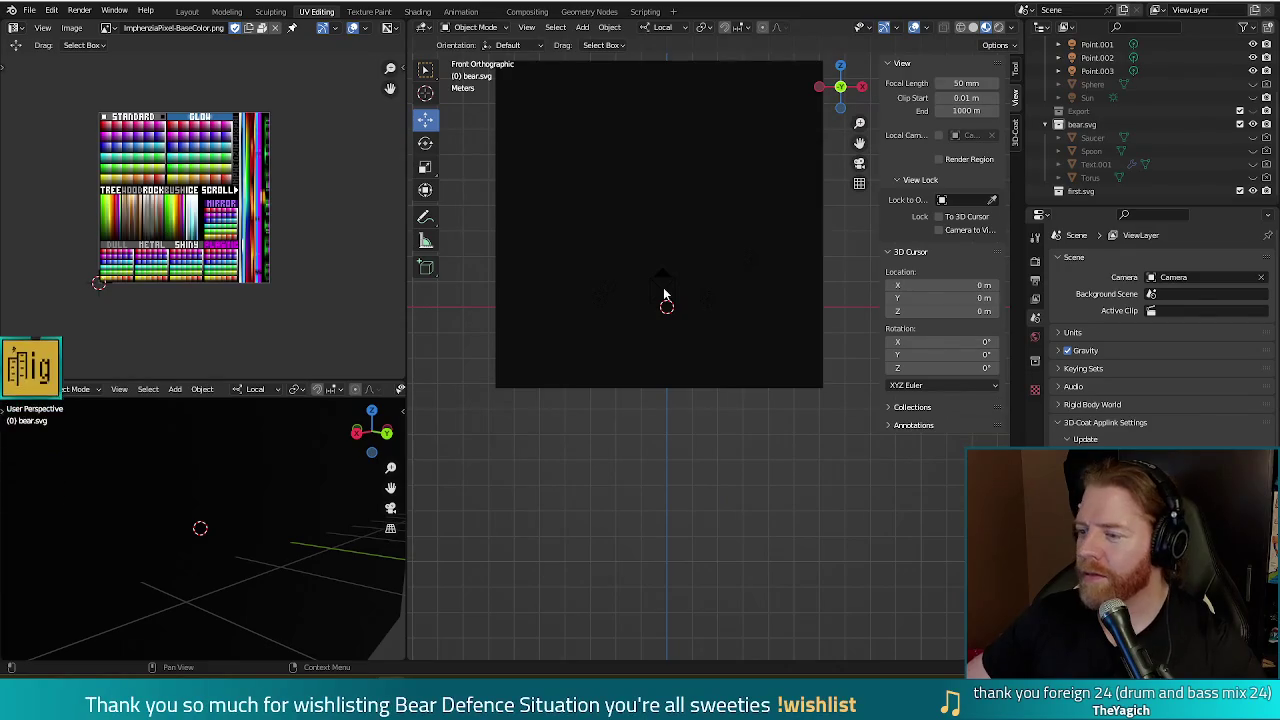
key(alt+Tab)
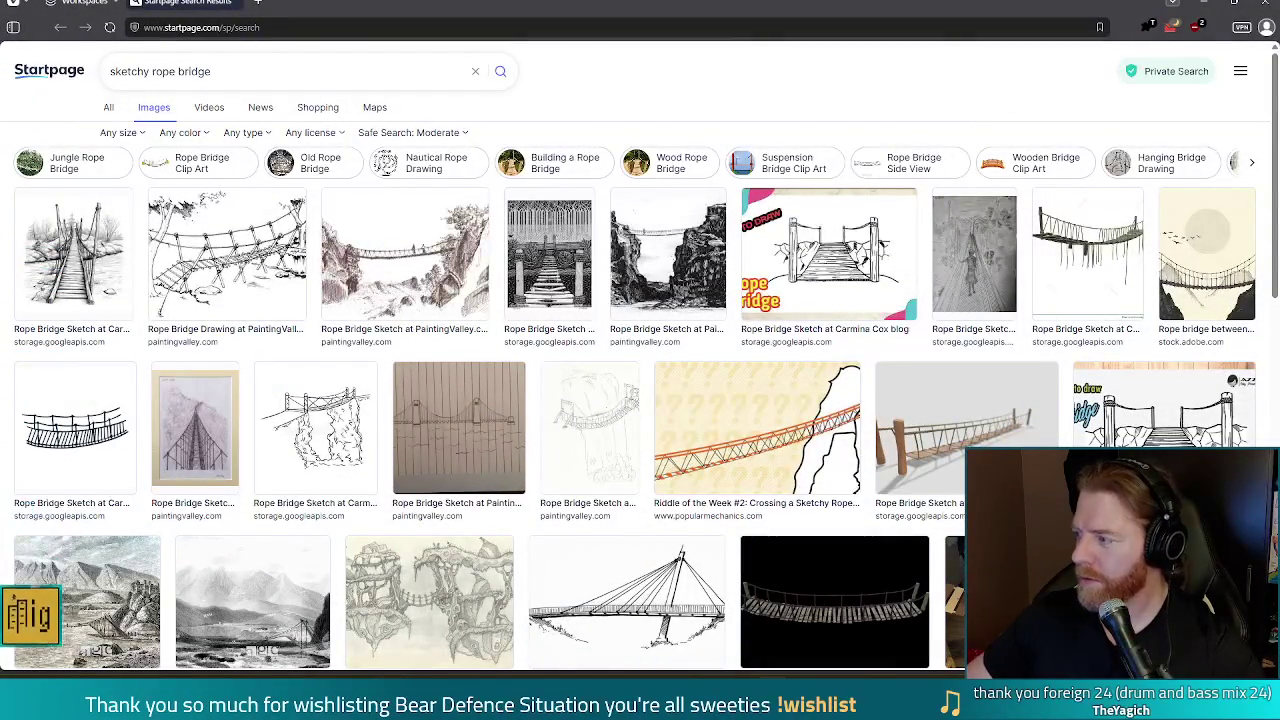
- Search Startpage images for 'dangerous rope bridge' and preview a Hussaini bridge collage photo
double_click(130, 71)
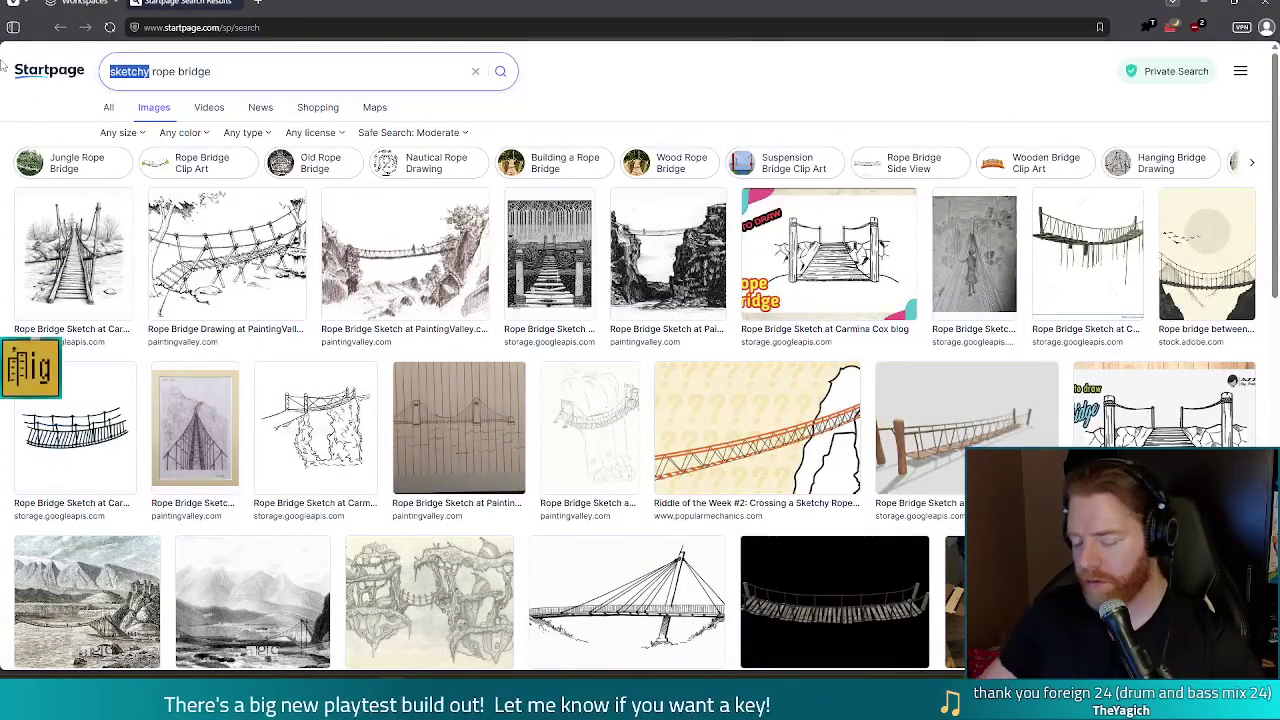
text(dna)
key(BackSpace)
key(BackSpace)
key(BackSpace)
text(angerous)
key(Return)
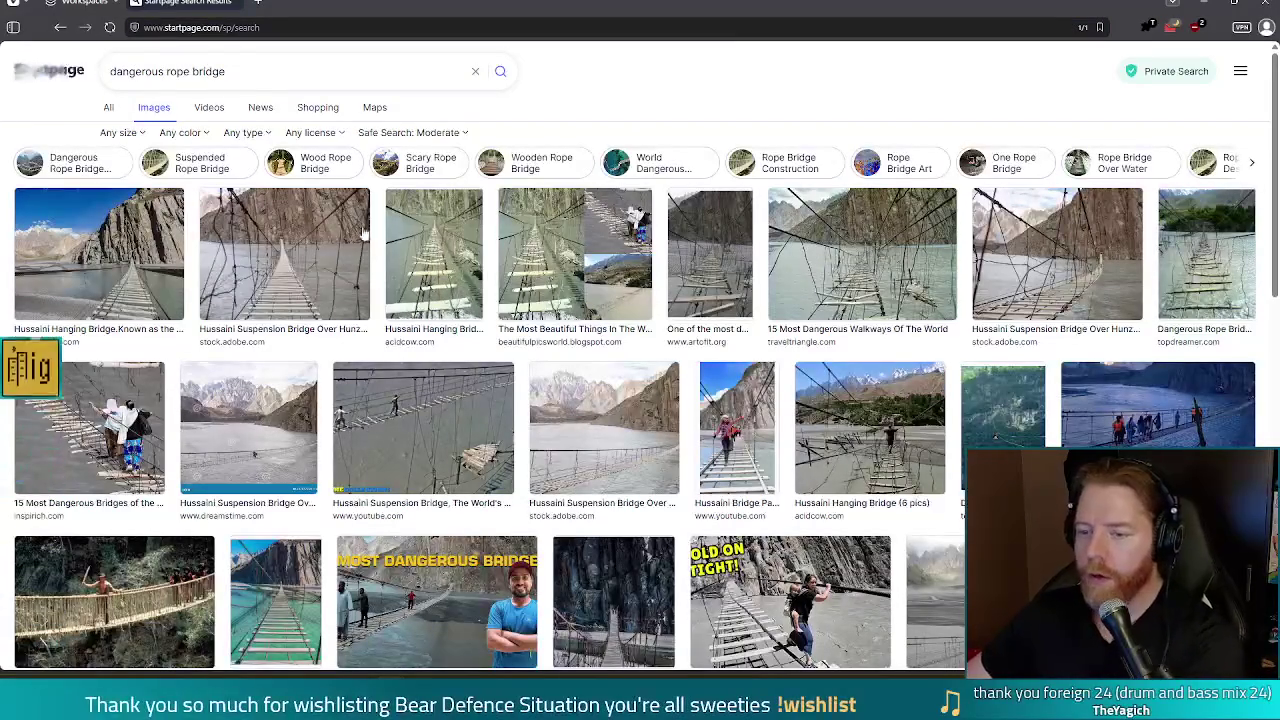
click(552, 275)
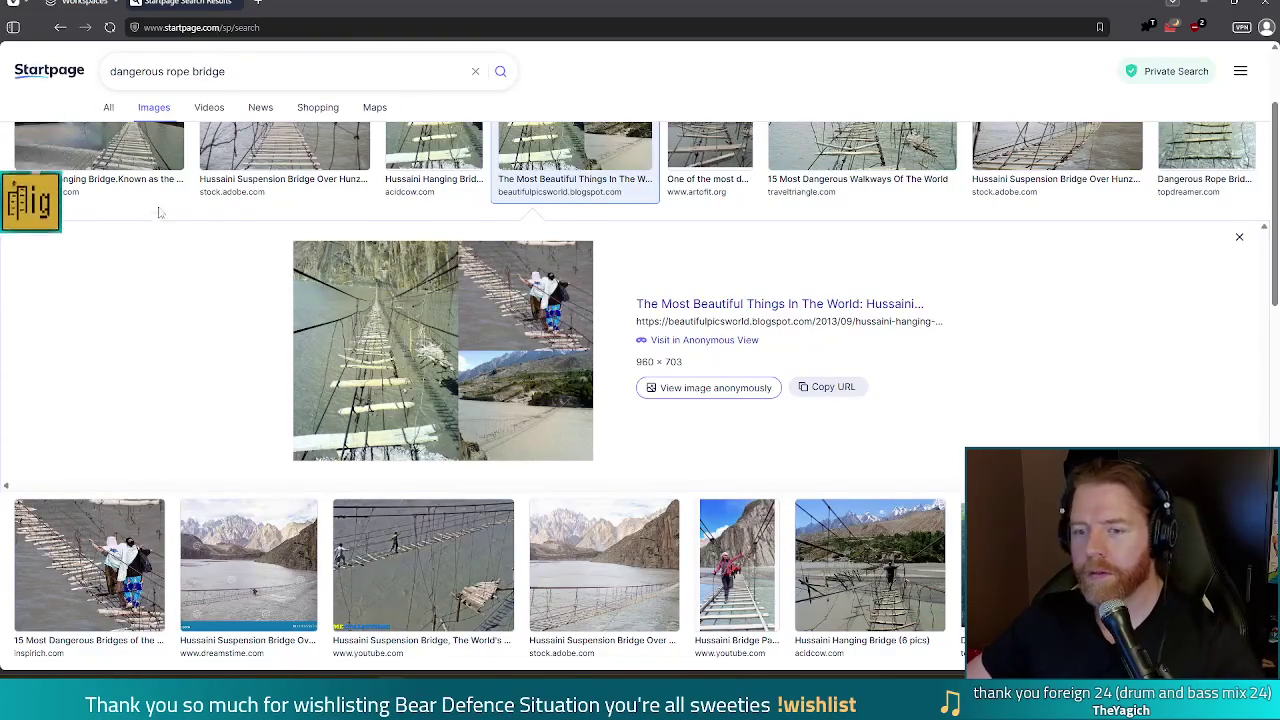
scroll(410, 250, up, 3)
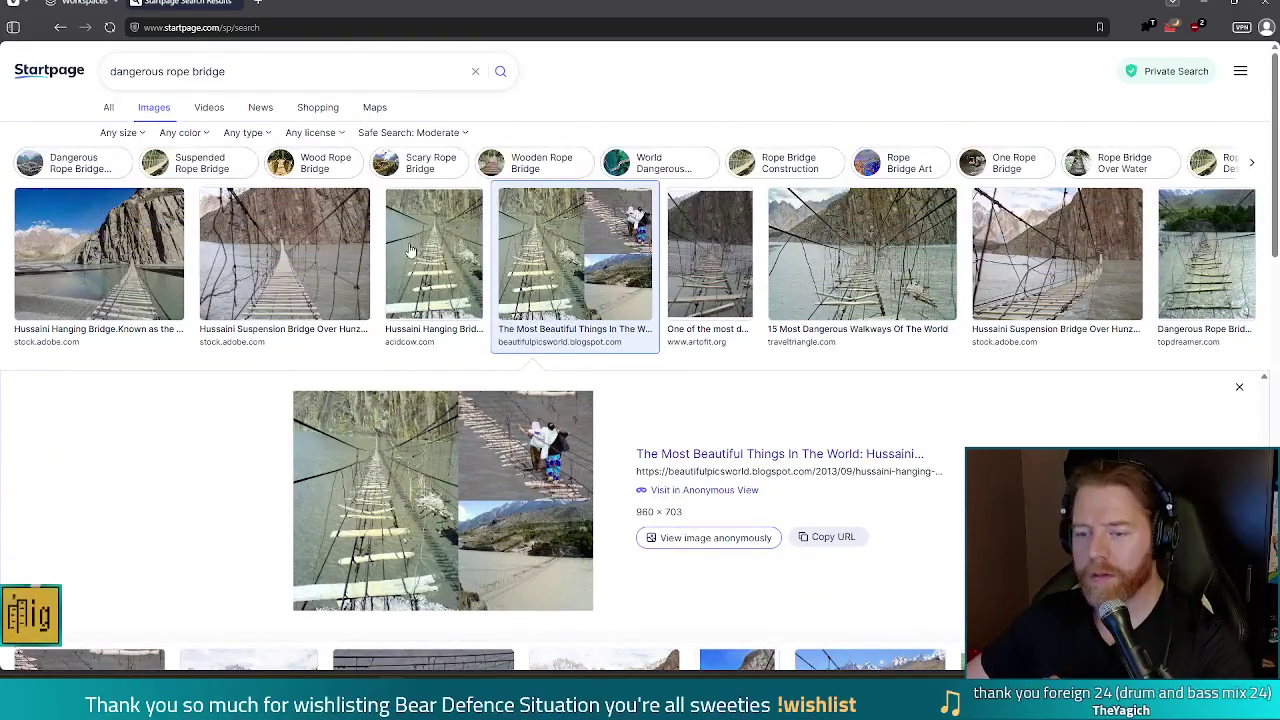
- Preview several bridge photos in turn, ending on the first Hussaini Hanging Bridge image
click(410, 250)
scroll(600, 300, up, 2)
click(860, 256)
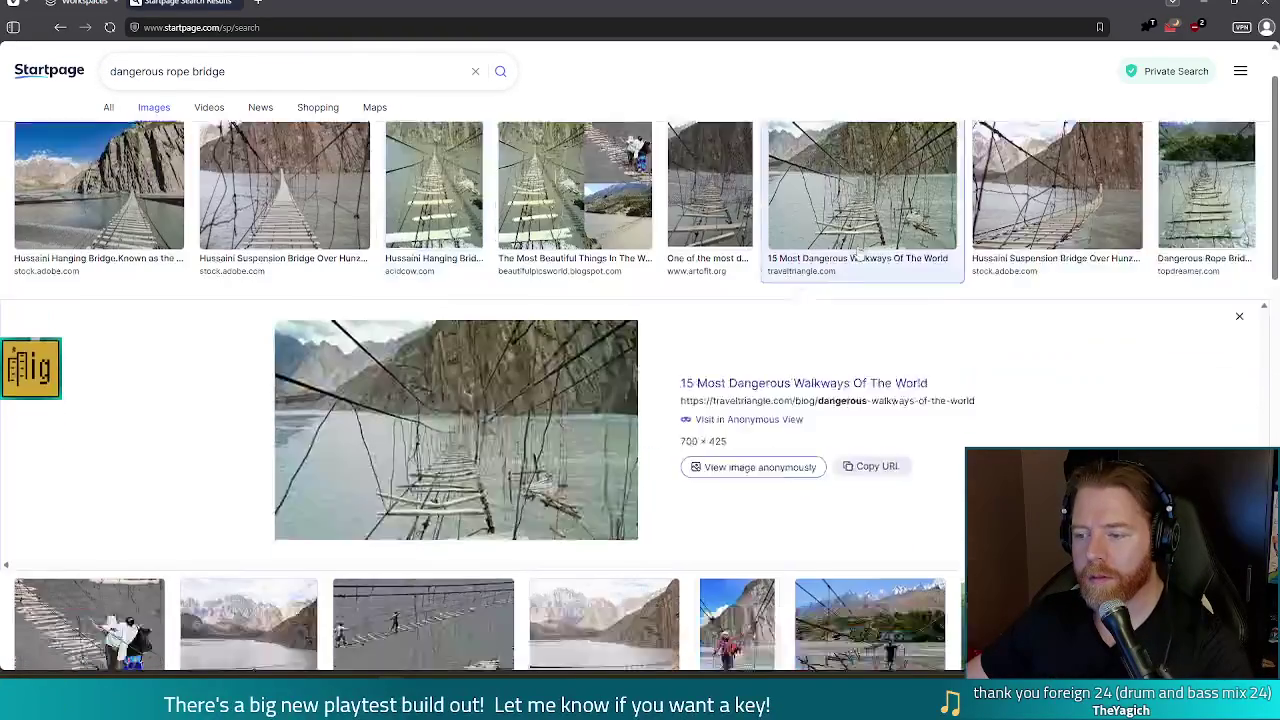
scroll(858, 253, down, 1)
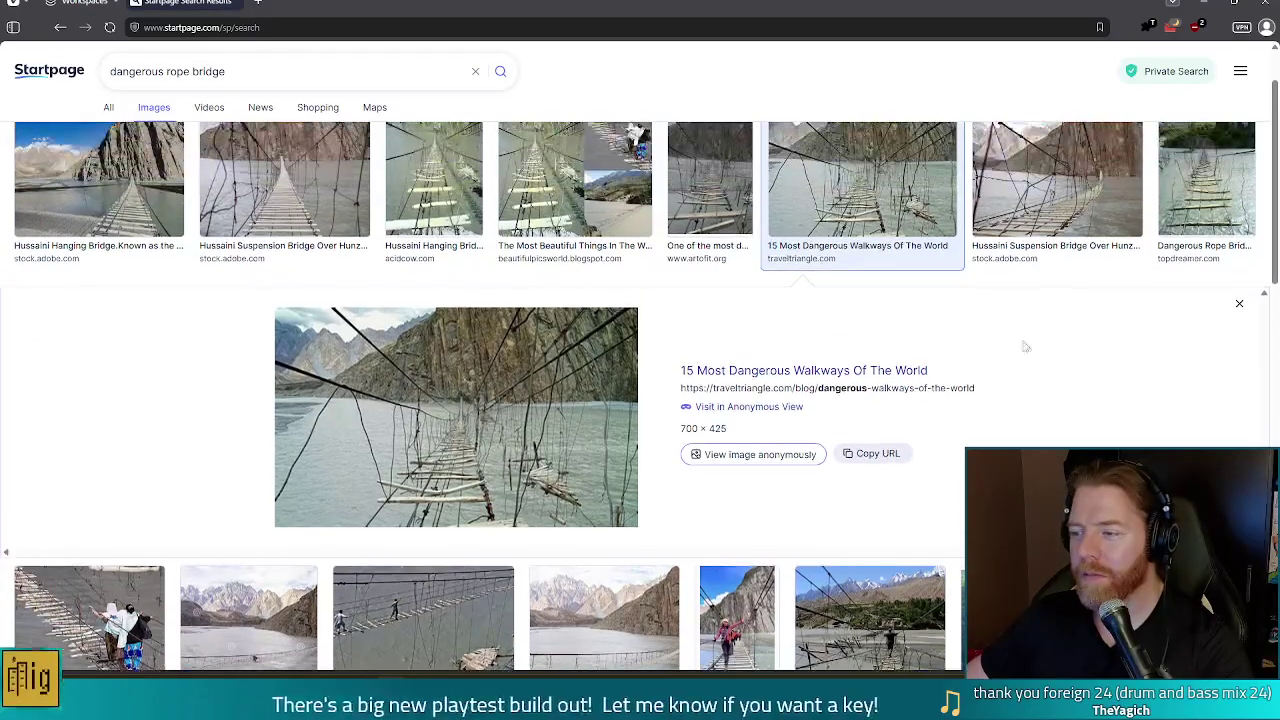
click(1035, 182)
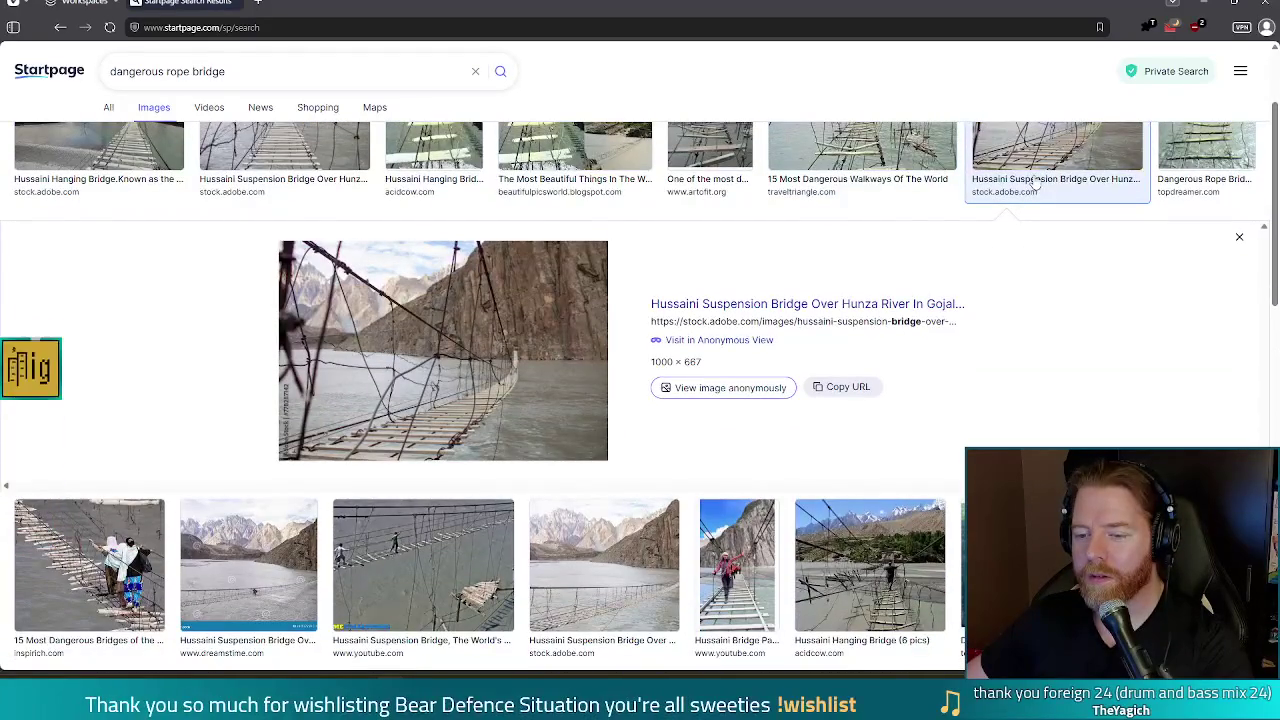
scroll(442, 358, down, 1)
scroll(442, 358, up, 3)
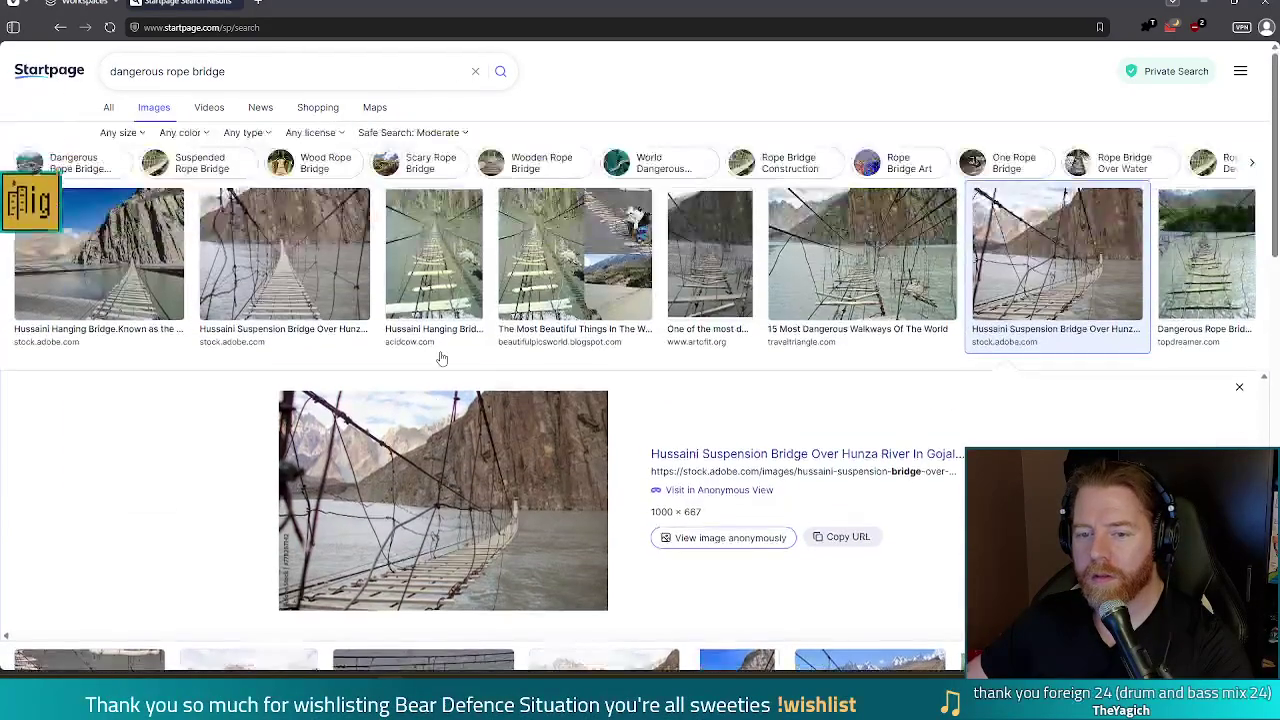
click(120, 292)
scroll(85, 286, down, 3)
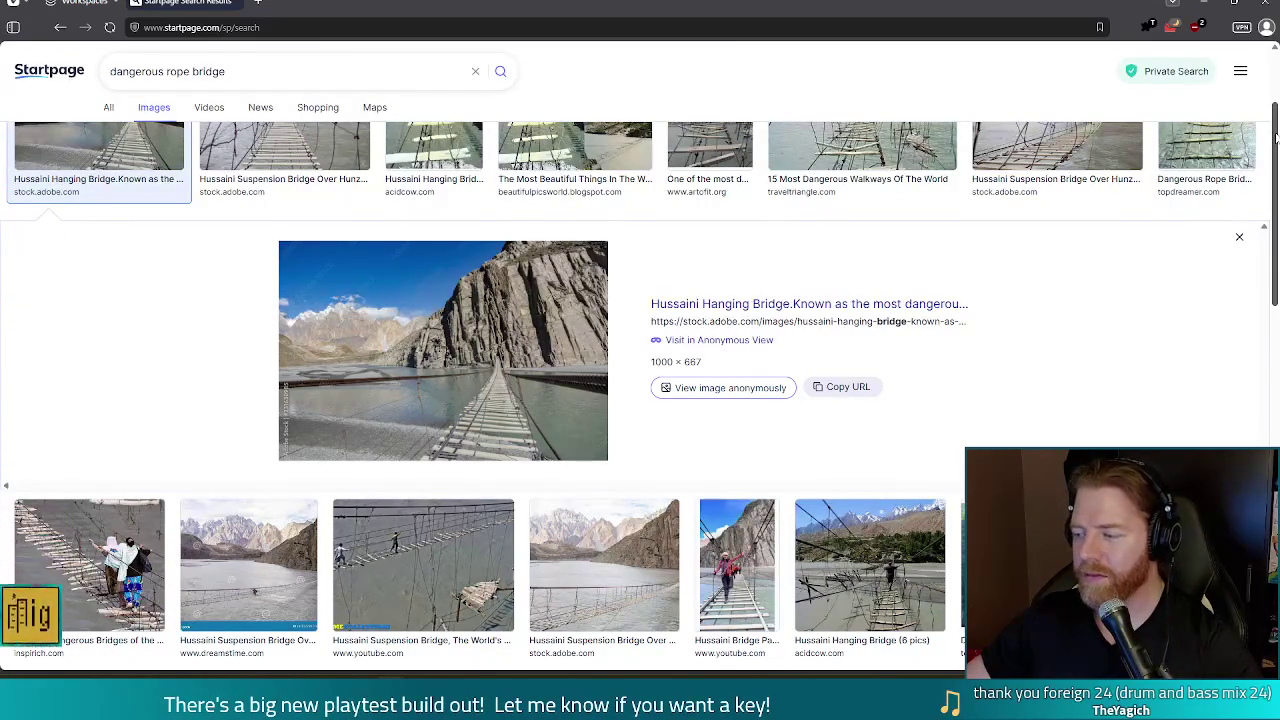
drag(1276, 137, 1276, 136)
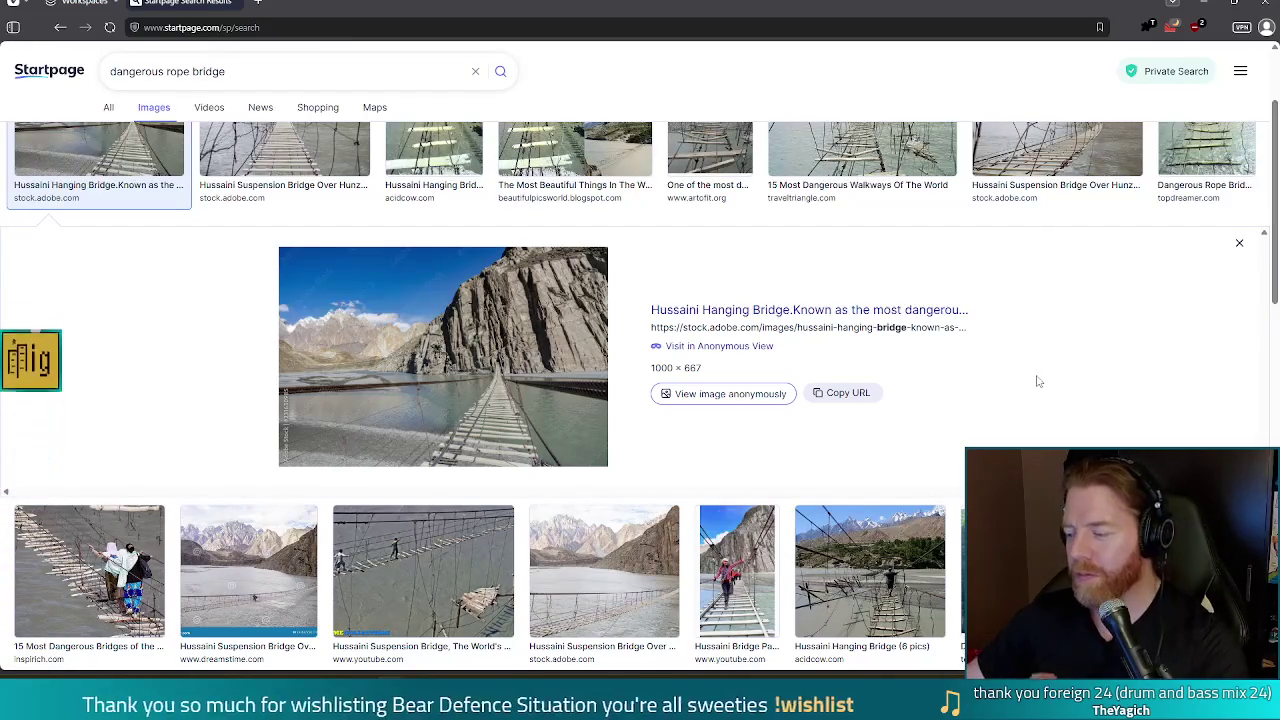
scroll(1220, 230, down, 1)
scroll(1250, 245, down, 1)
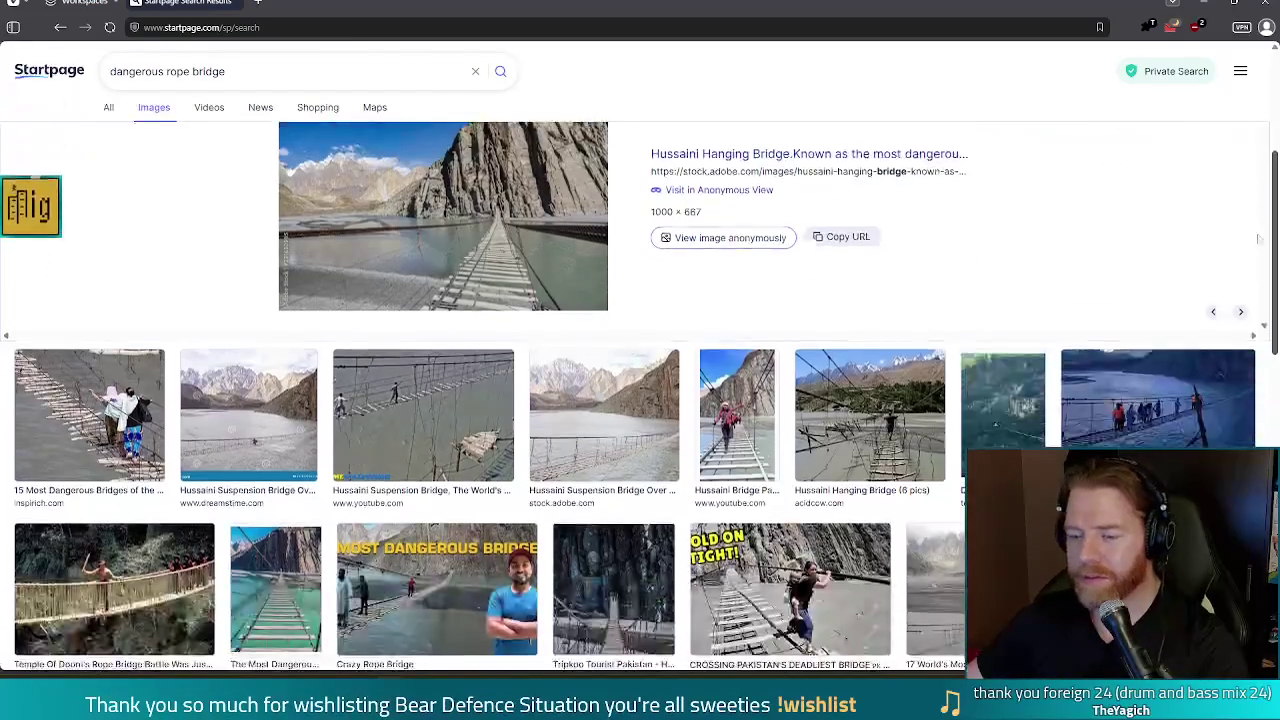
scroll(1258, 247, down, 1)
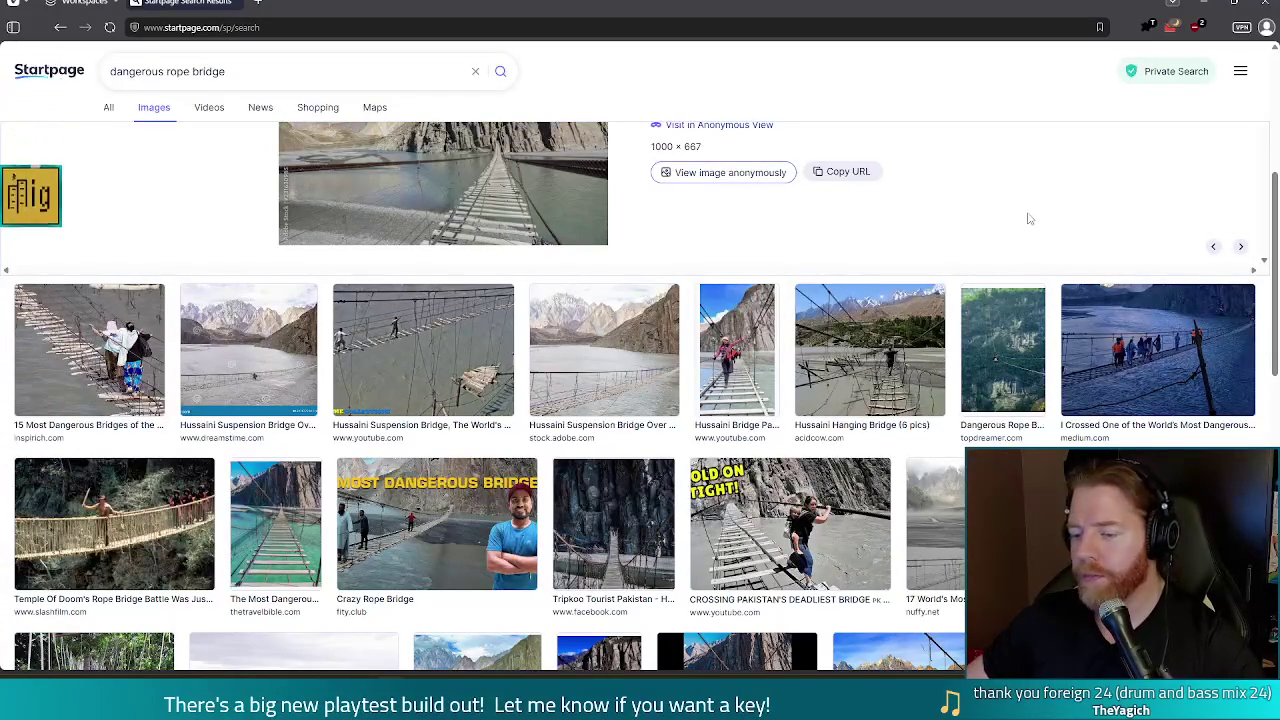
scroll(1029, 218, down, 1)
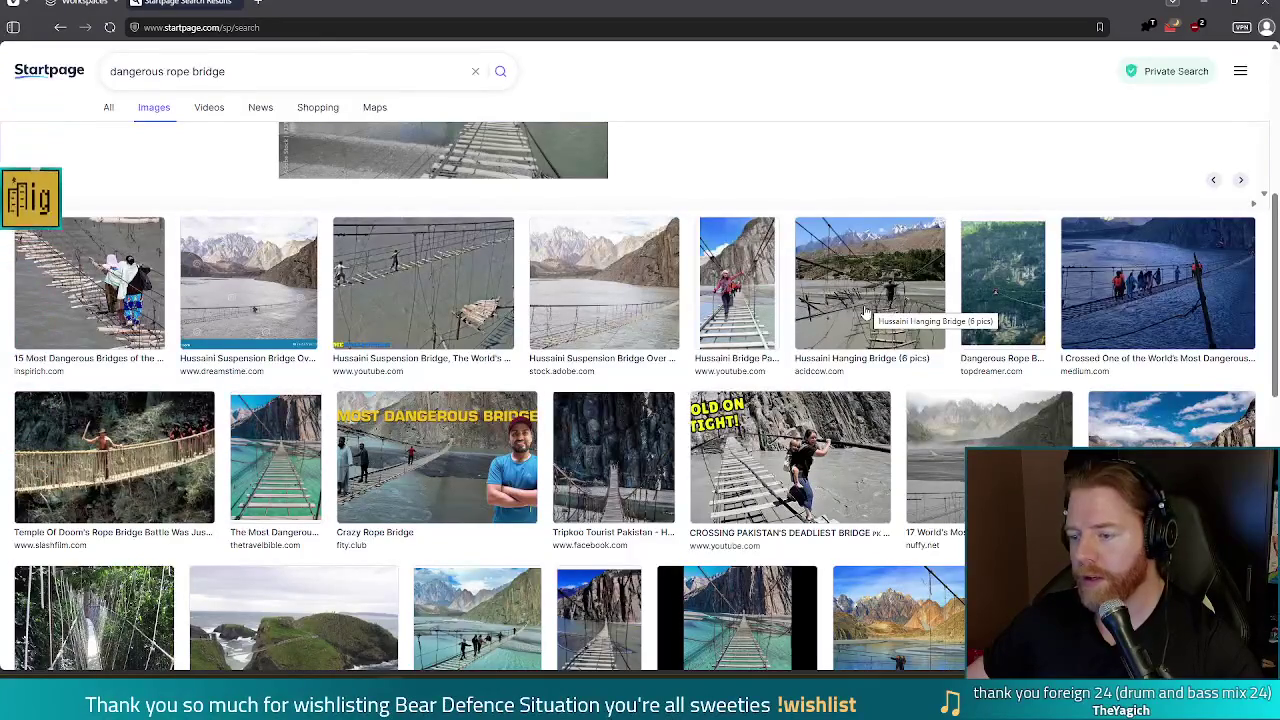
- Compare more bridge previews, ending on the 2048 × 1365 Hussaini Hanging Bridge photo
scroll(668, 300, up, 3)
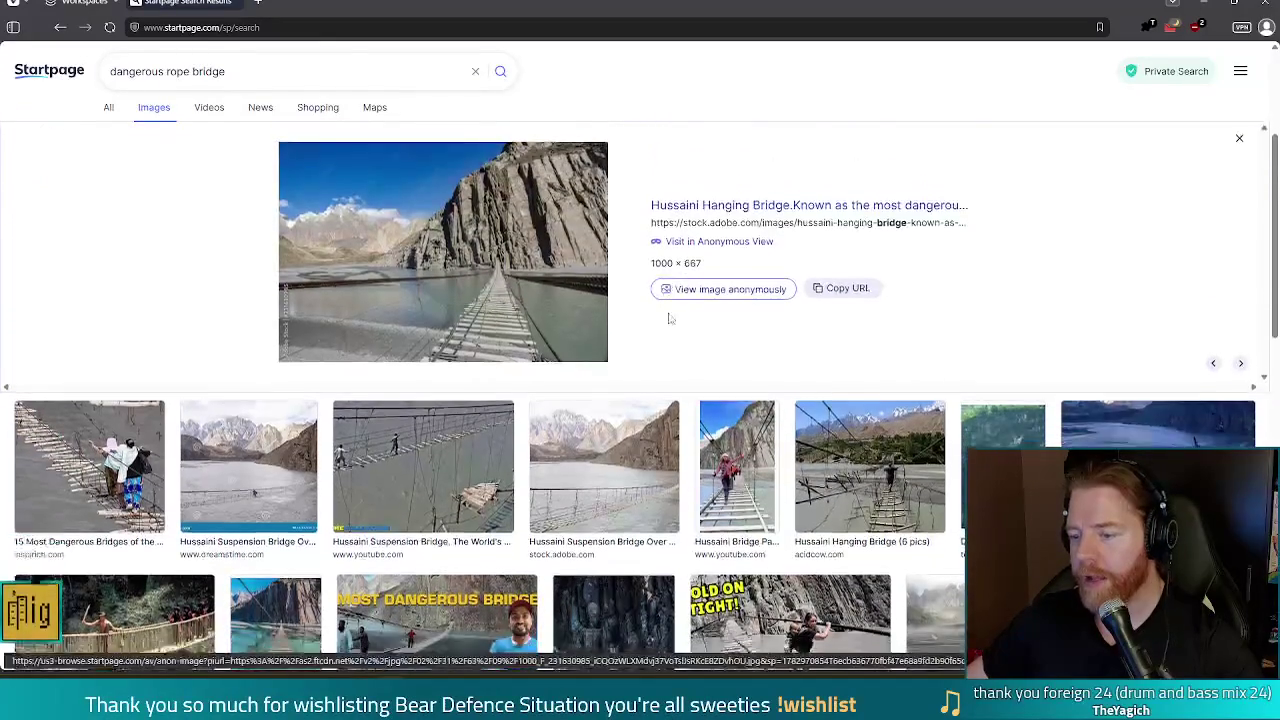
click(905, 505)
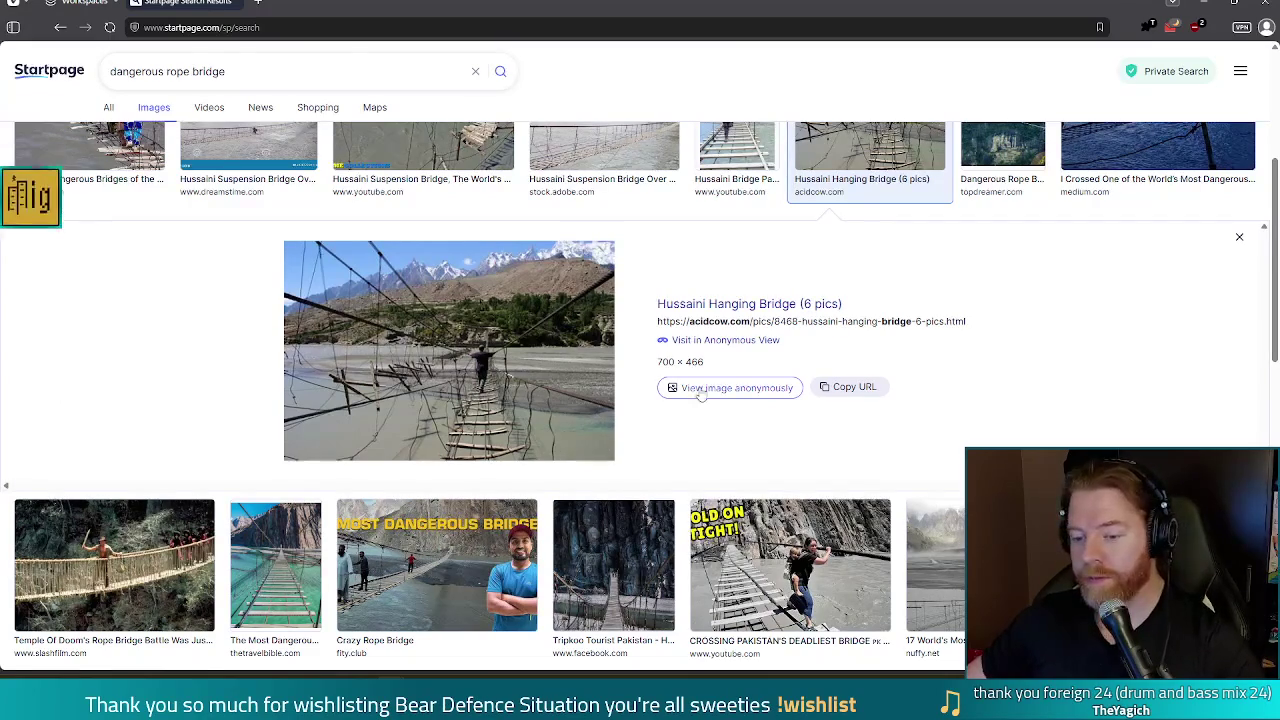
scroll(878, 342, down, 3)
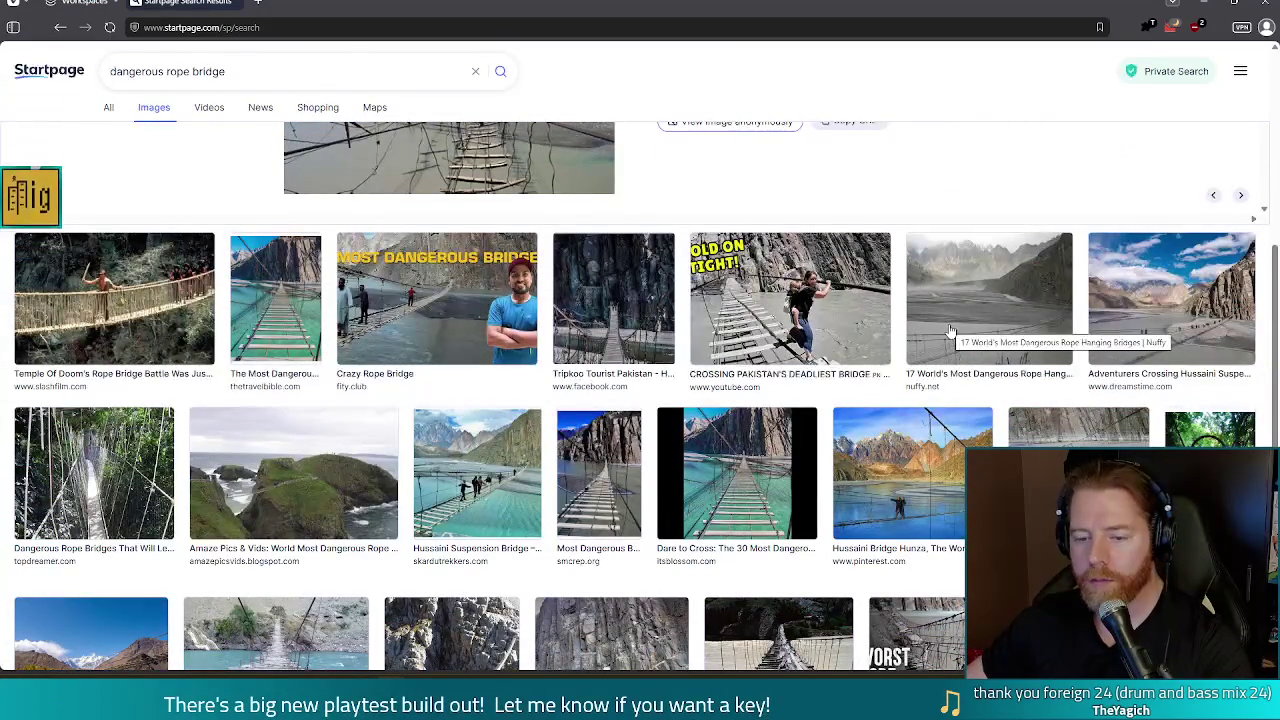
click(95, 495)
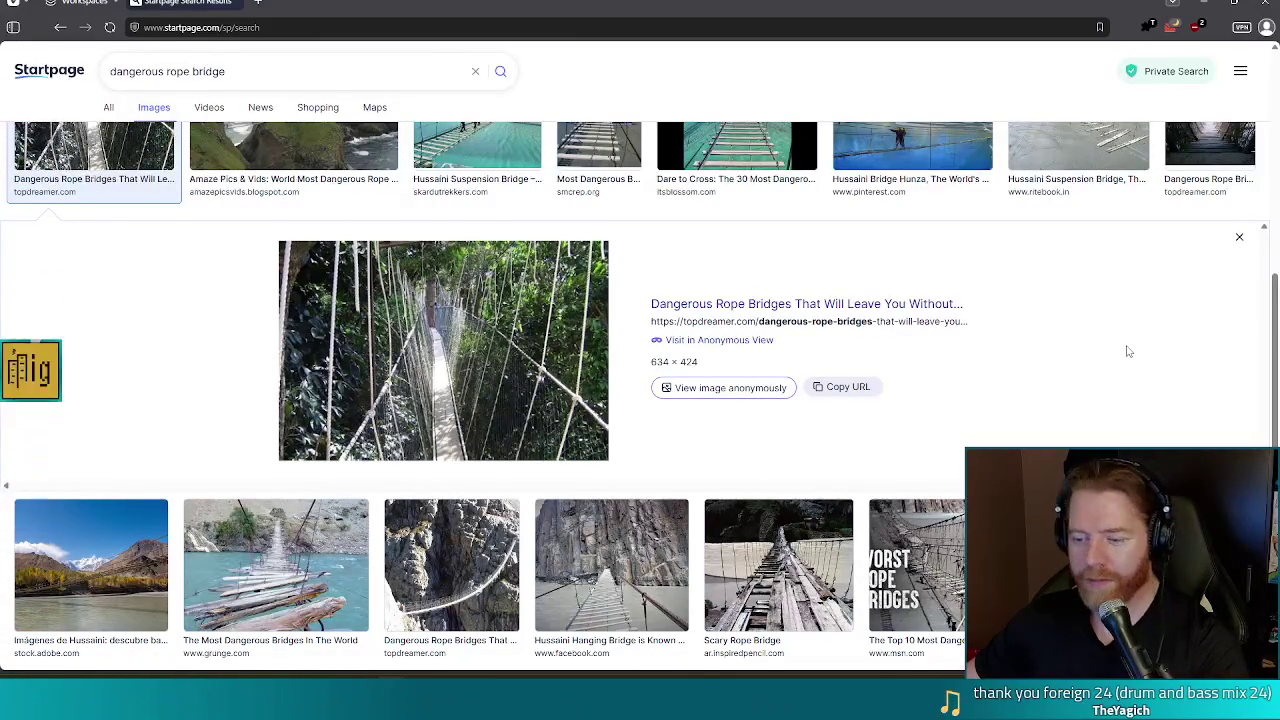
scroll(1128, 351, down, 4)
scroll(1128, 351, up, 1)
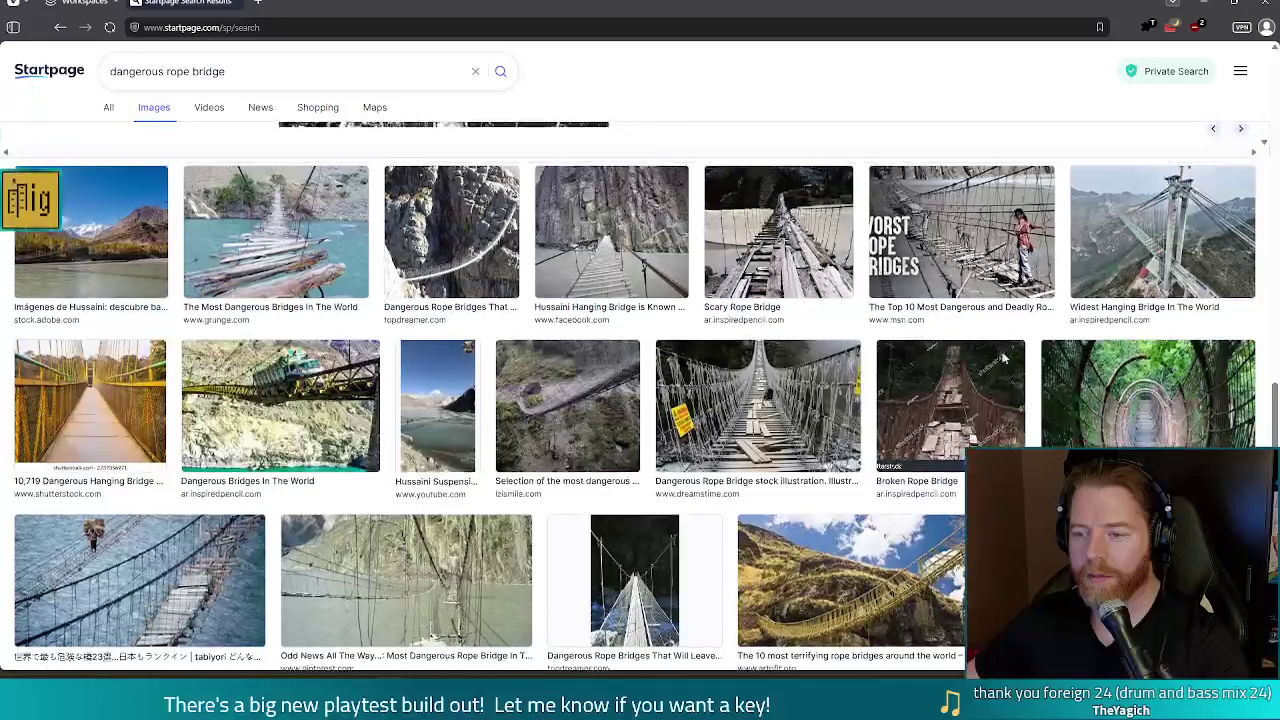
click(597, 303)
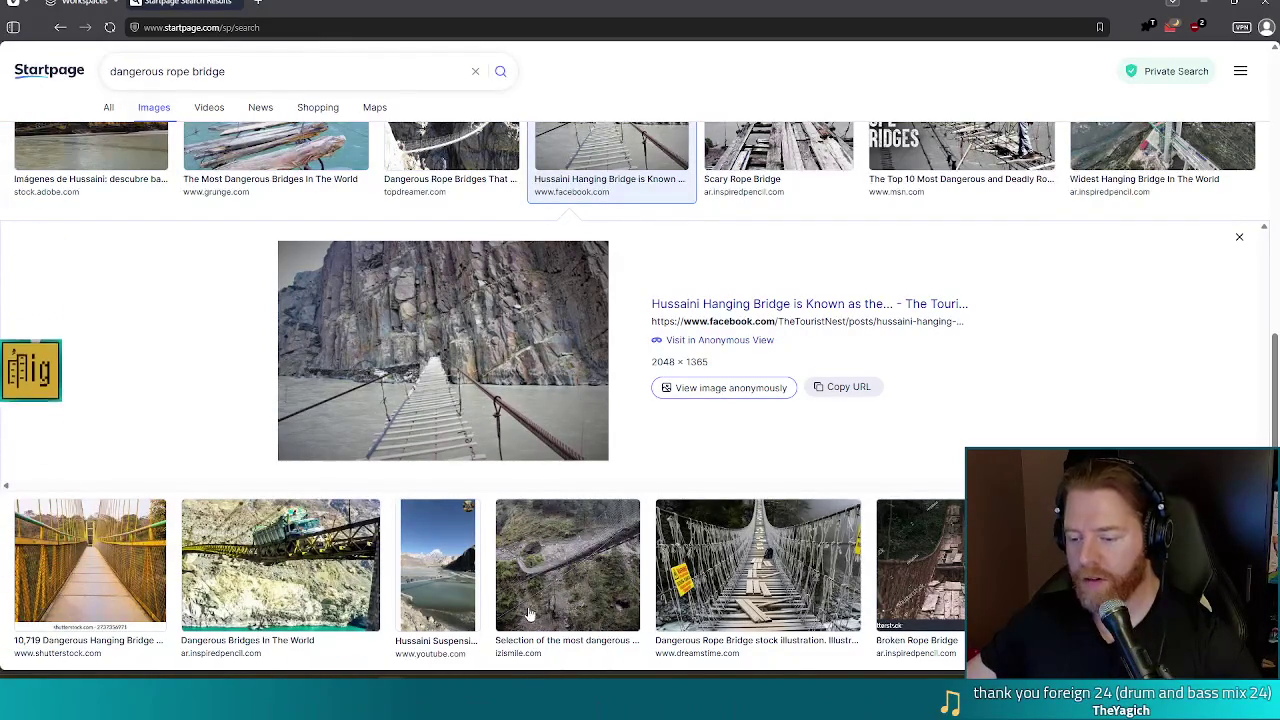
key(alt+Tab)
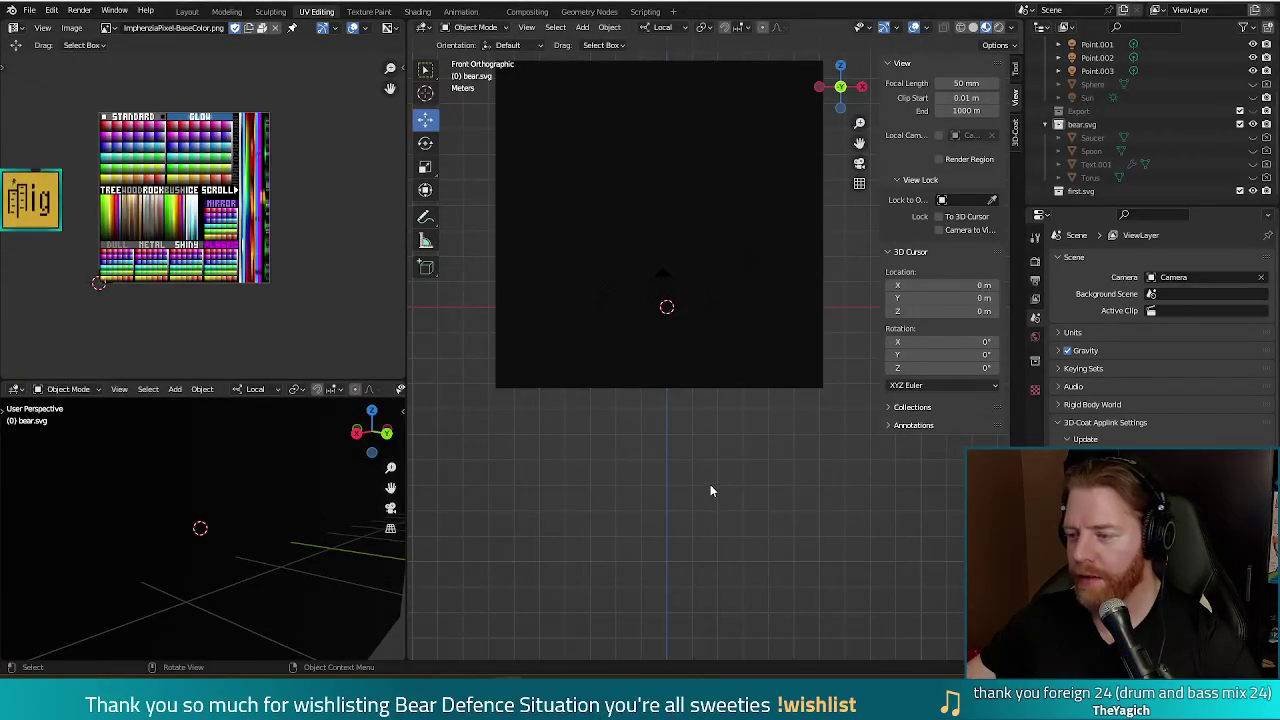
- Hide the Plane, Point, Point.001, Point.002 and Camera, then save arrogance.blend
scroll(710, 490, down, 3)
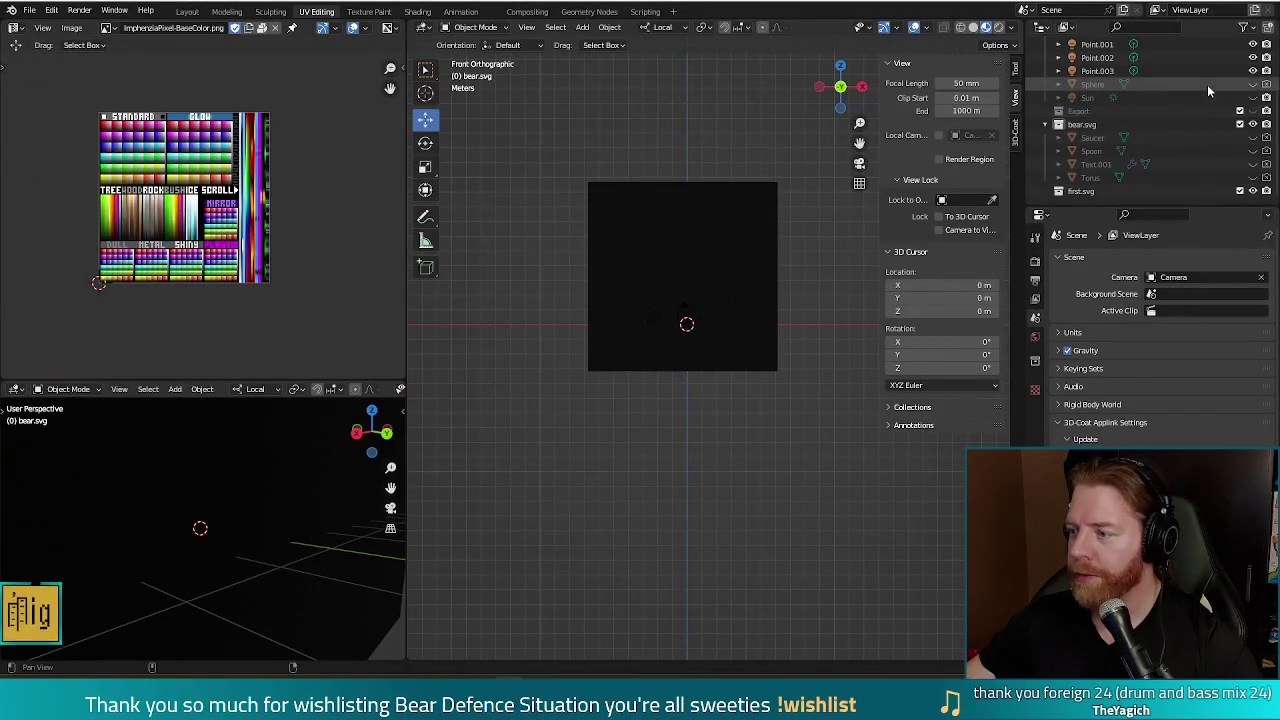
scroll(1207, 84, up, 4)
click(1253, 97)
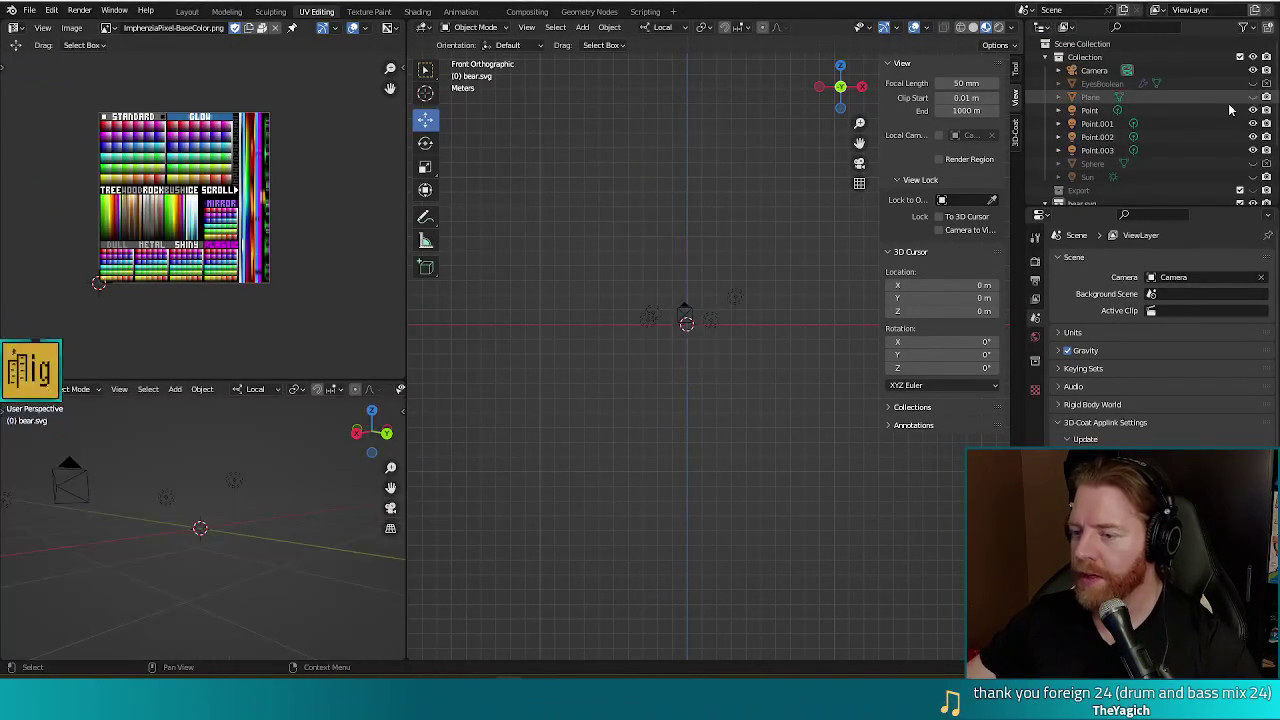
drag(1253, 110, 1253, 137)
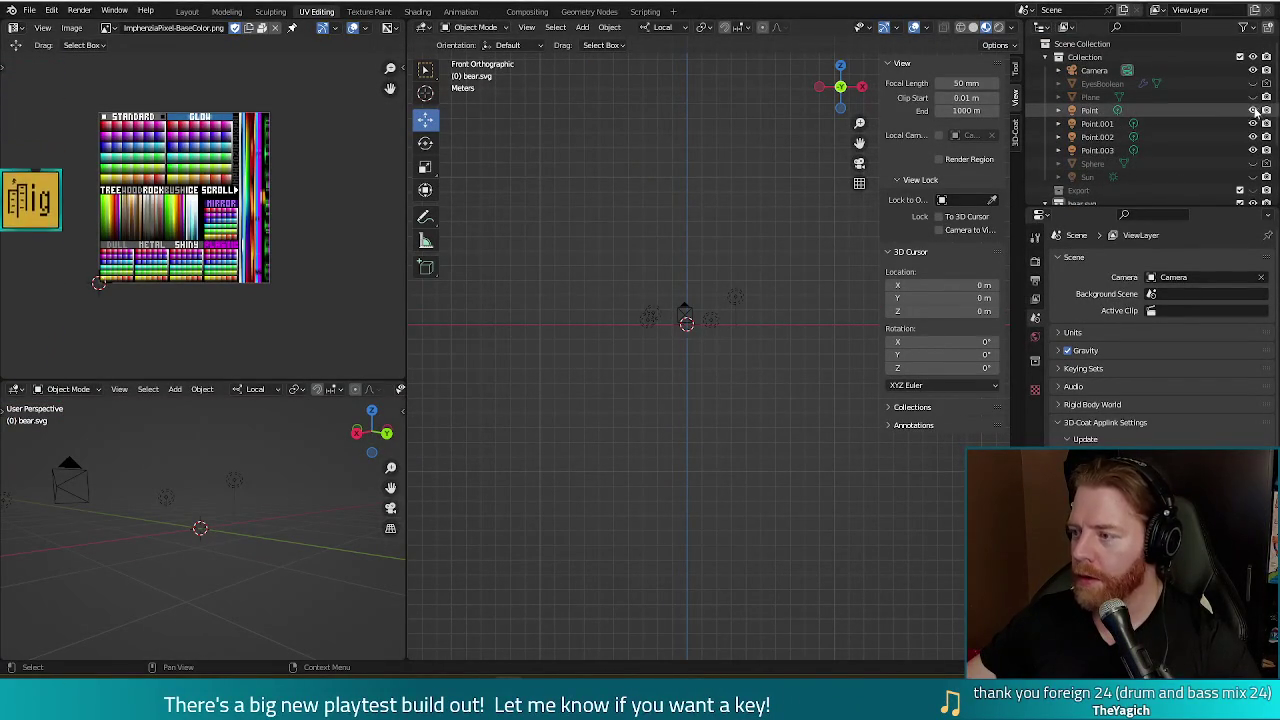
mouse_move(724, 275)
middle_down()
mouse_move(732, 245)
mouse_move(703, 320)
middle_up()
click(1255, 70)
key(ctrl+s)
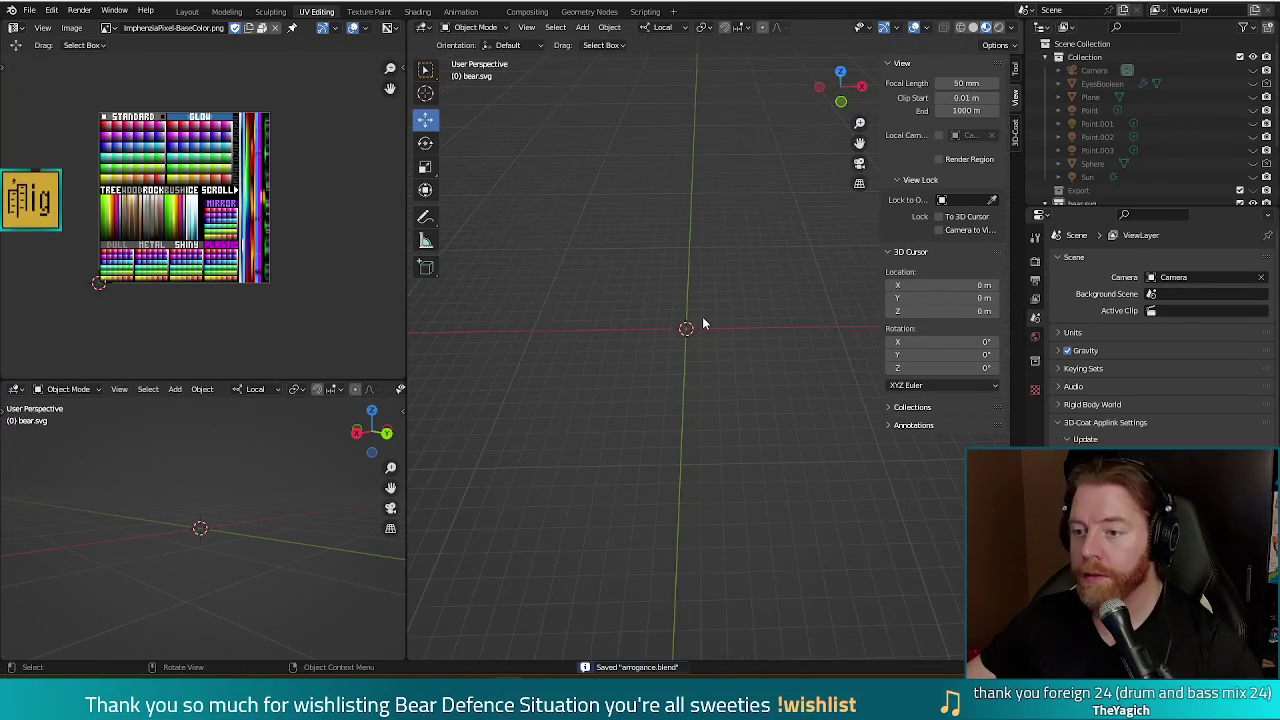
click(556, 27)
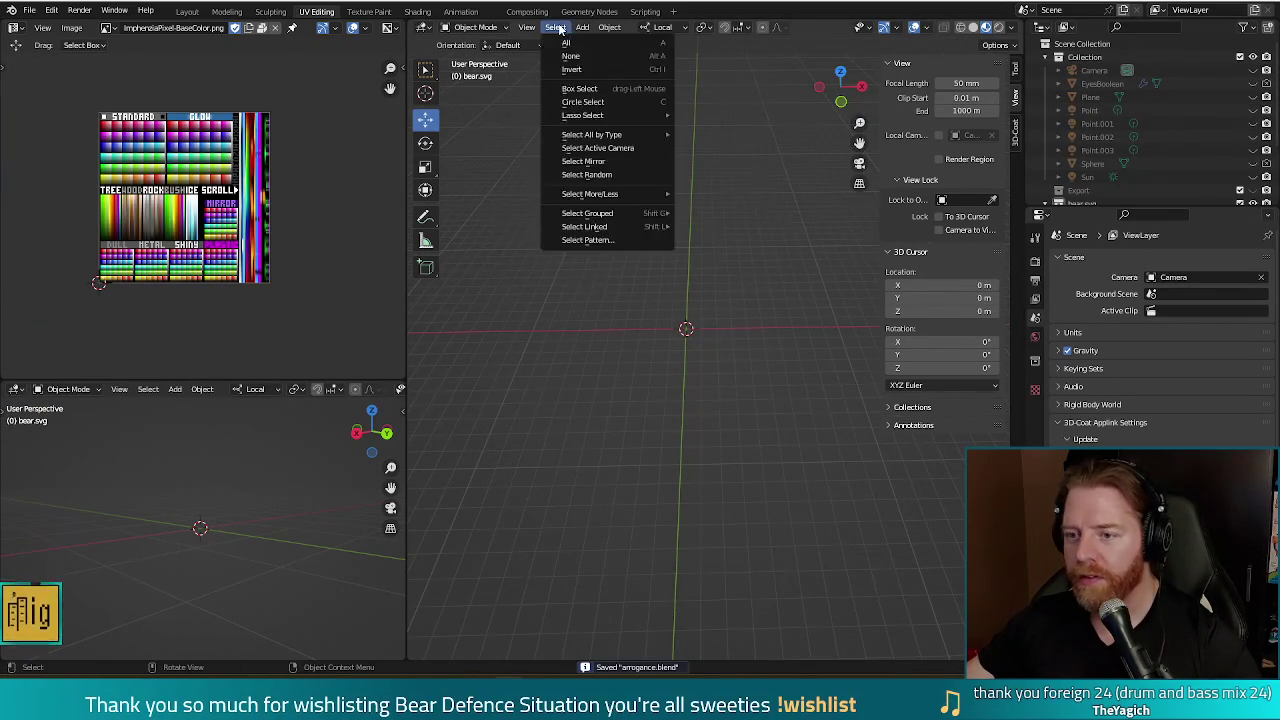
mouse_move(603, 56)
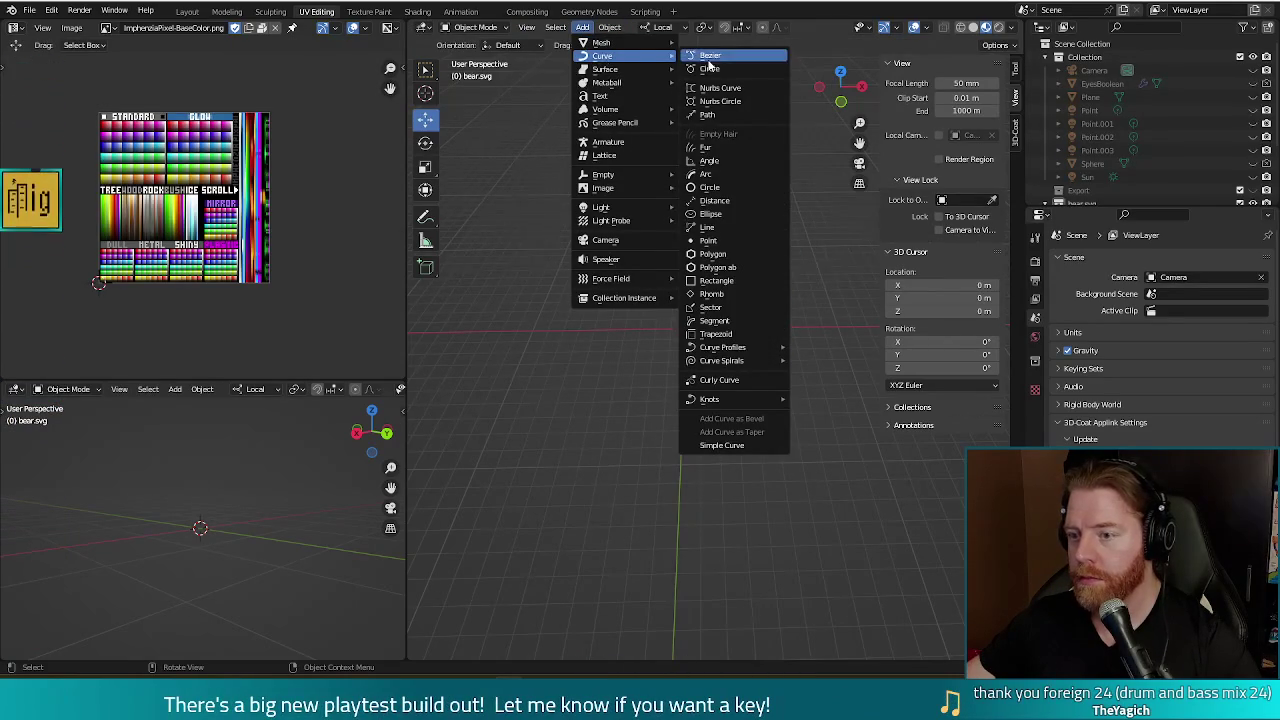
- Add a Bezier curve at the origin and view it from the front
click(708, 57)
middle_drag(729, 400, 717, 401)
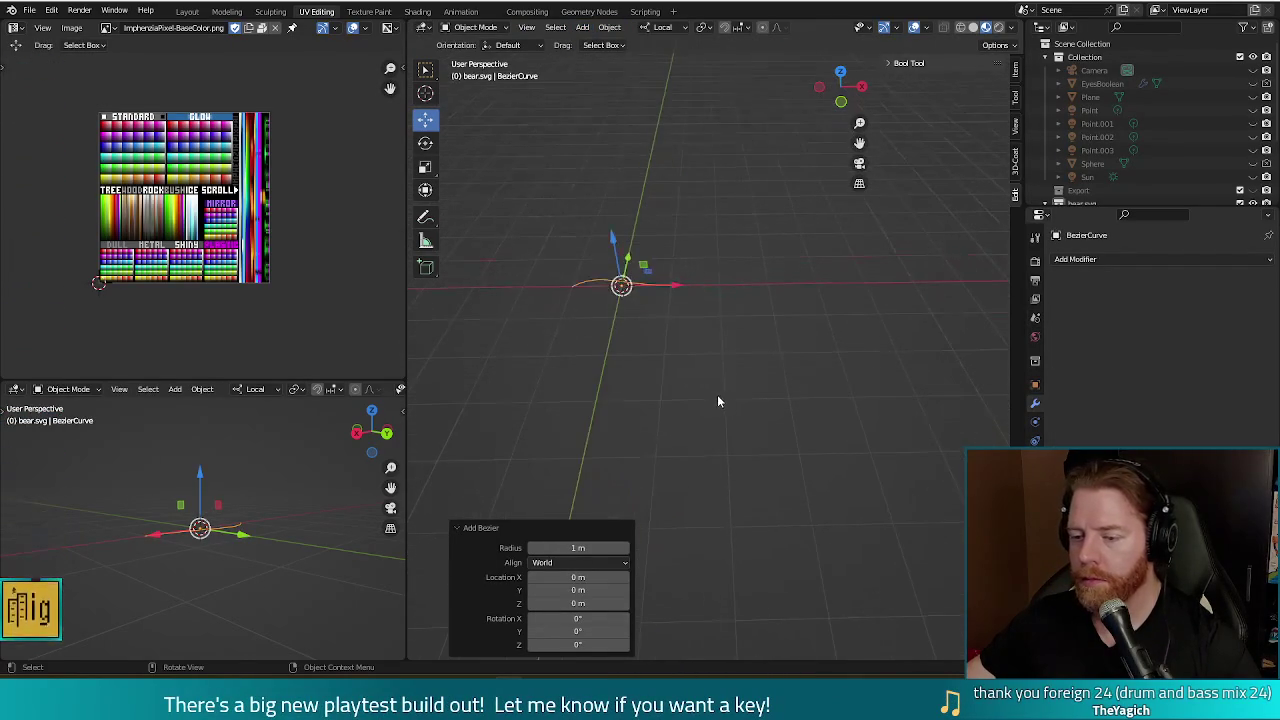
key(KP_1)
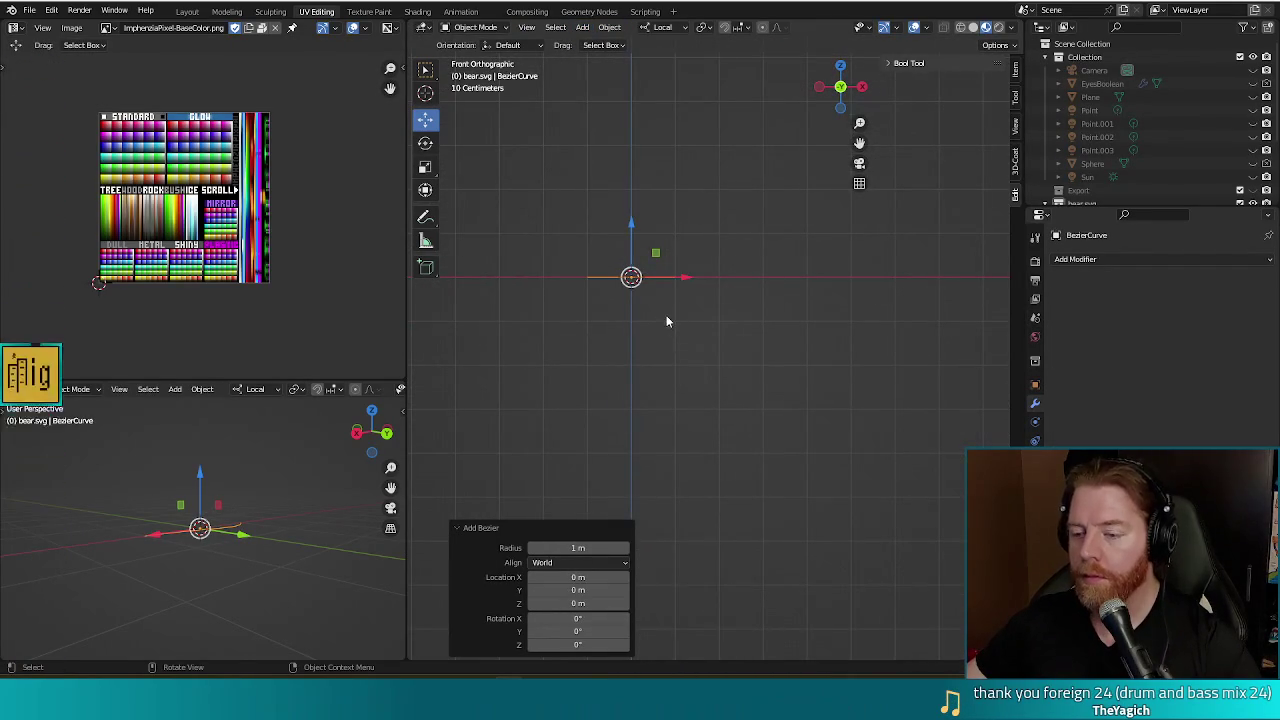
mouse_move(667, 340)
shift+middle_down()
mouse_move(764, 331)
mouse_move(749, 326)
shift+middle_up()
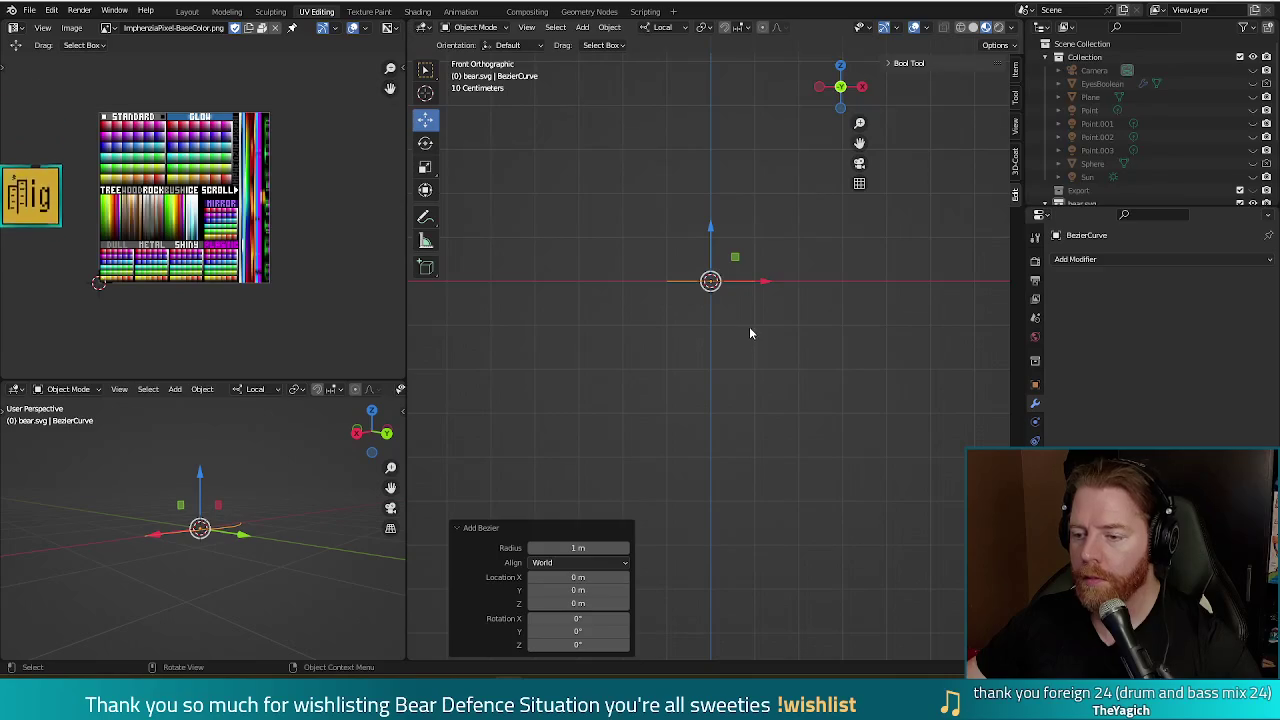
- Set the curve's control-point handles to Automatic so it becomes a straight line
key(Tab)
key(v)
click(777, 282)
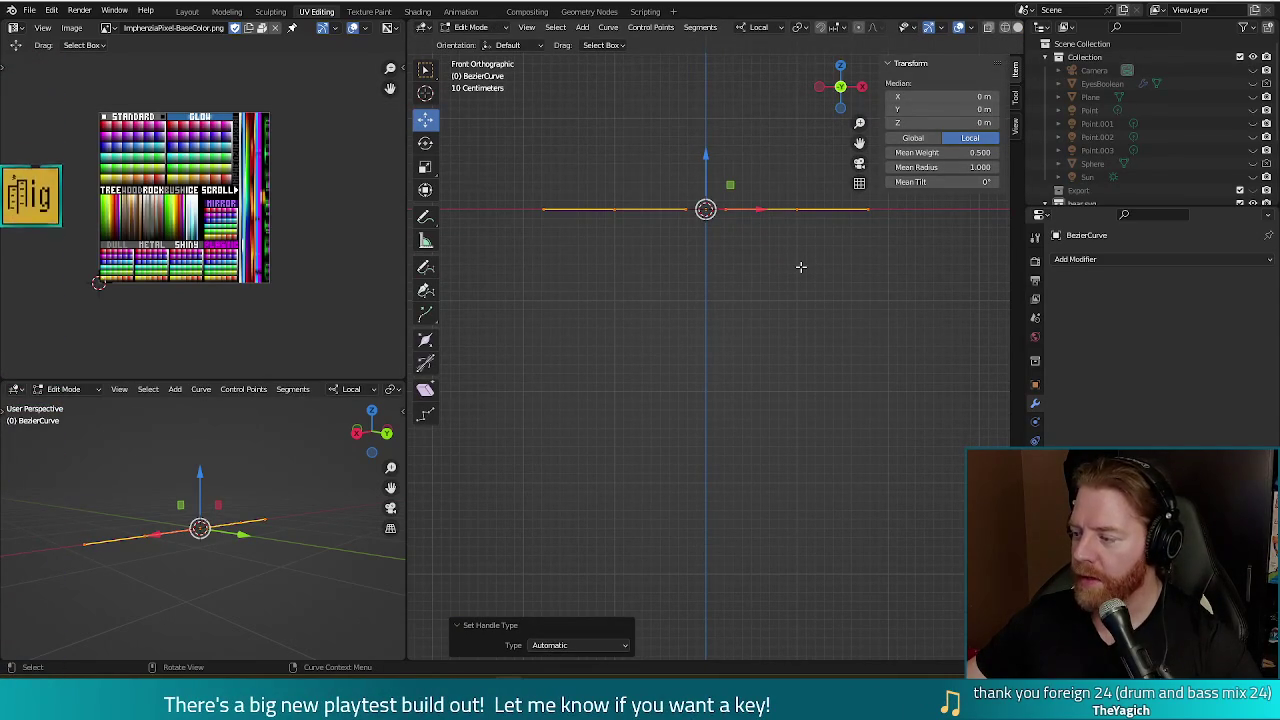
right_click(800, 266)
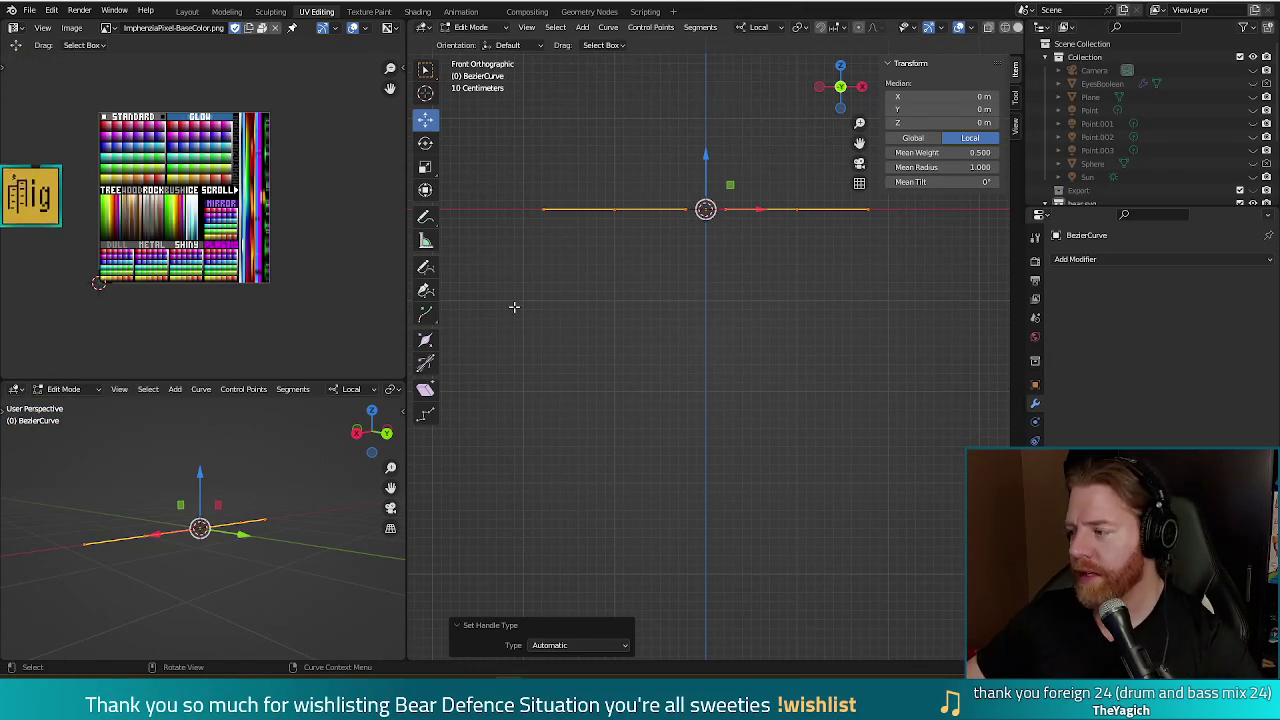
- Rotate both end handles about 30° so the curve sags into a shallow rope arc
click(612, 208)
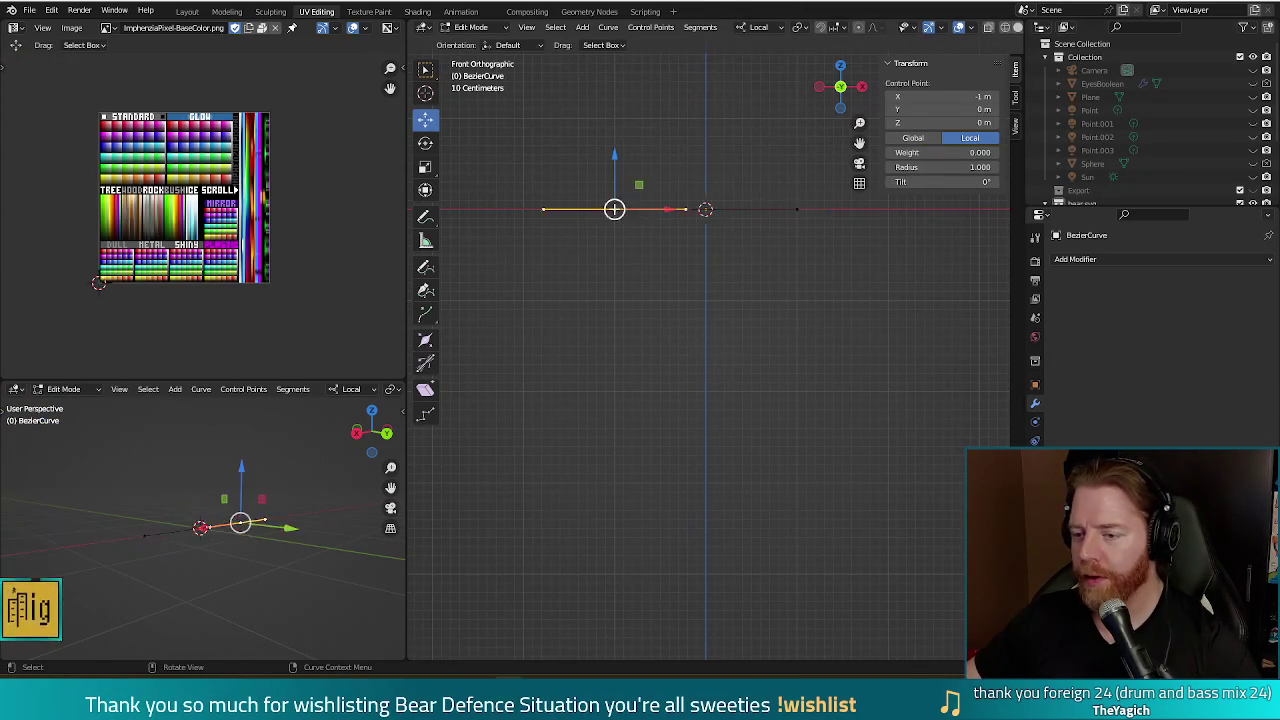
key(r)
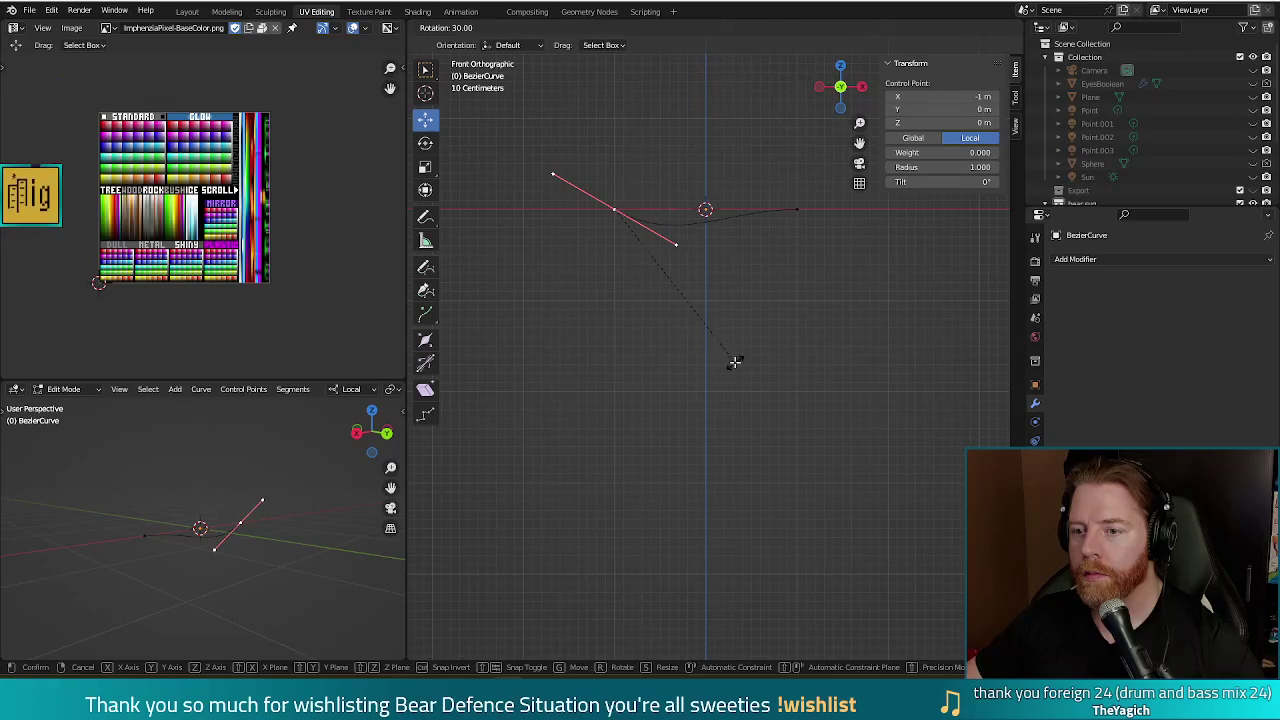
click(737, 360)
click(797, 209)
key(r)
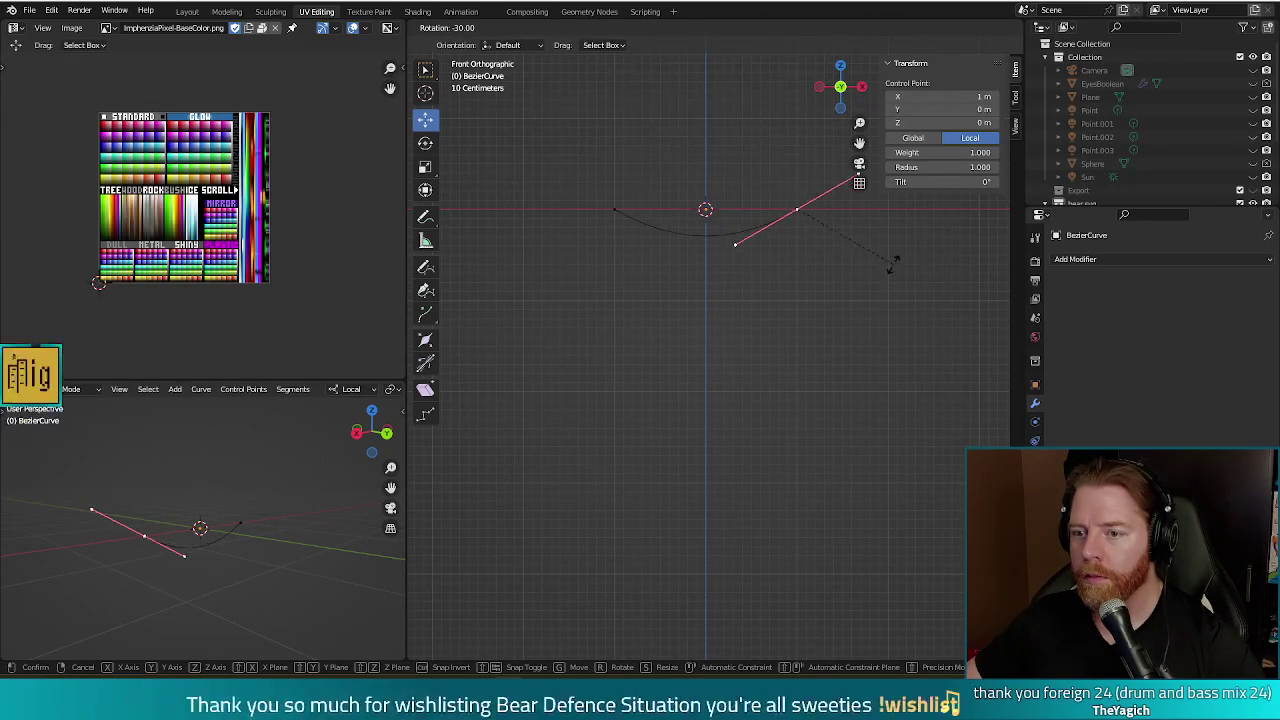
click(891, 265)
click(828, 350)
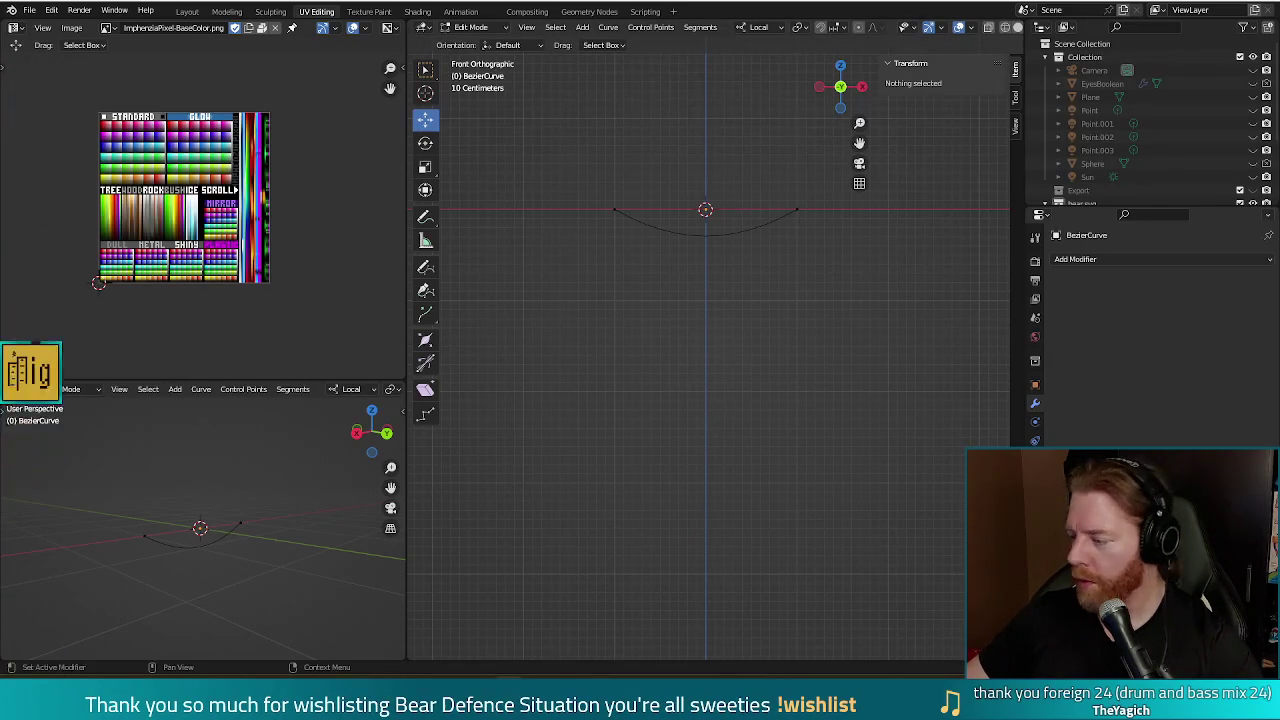
key(alt+Tab)
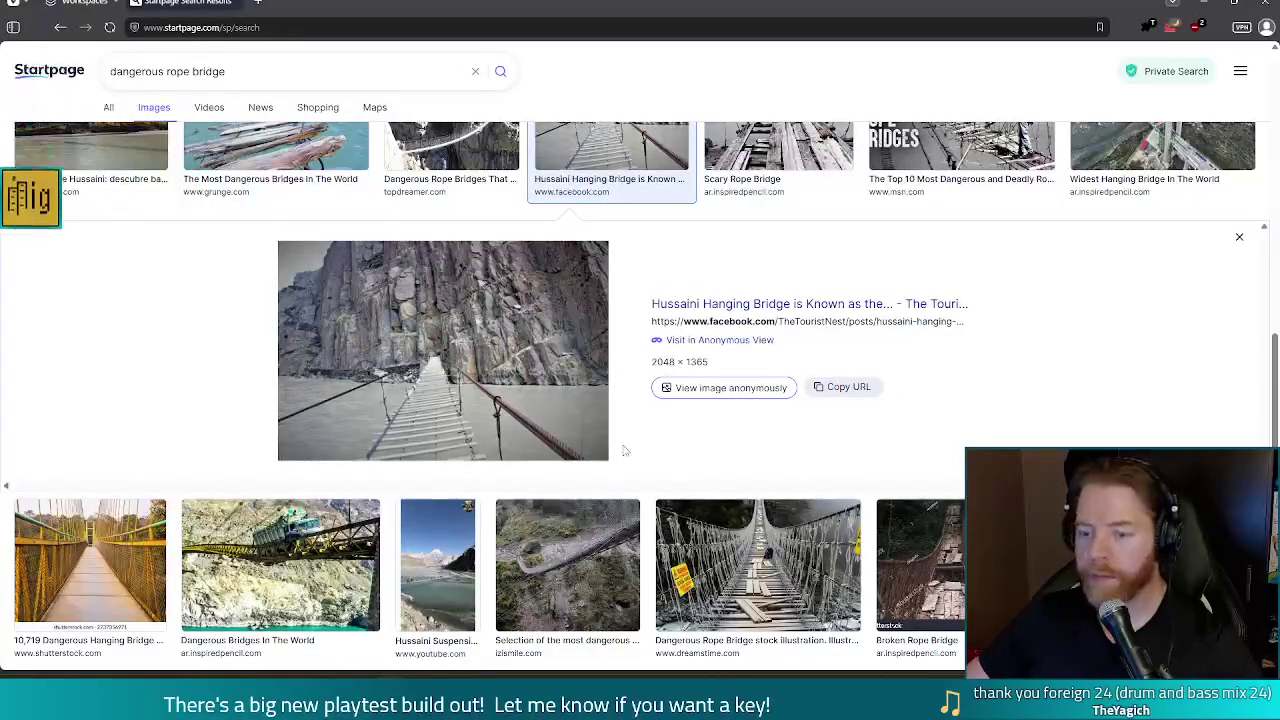
scroll(674, 349, up, 3)
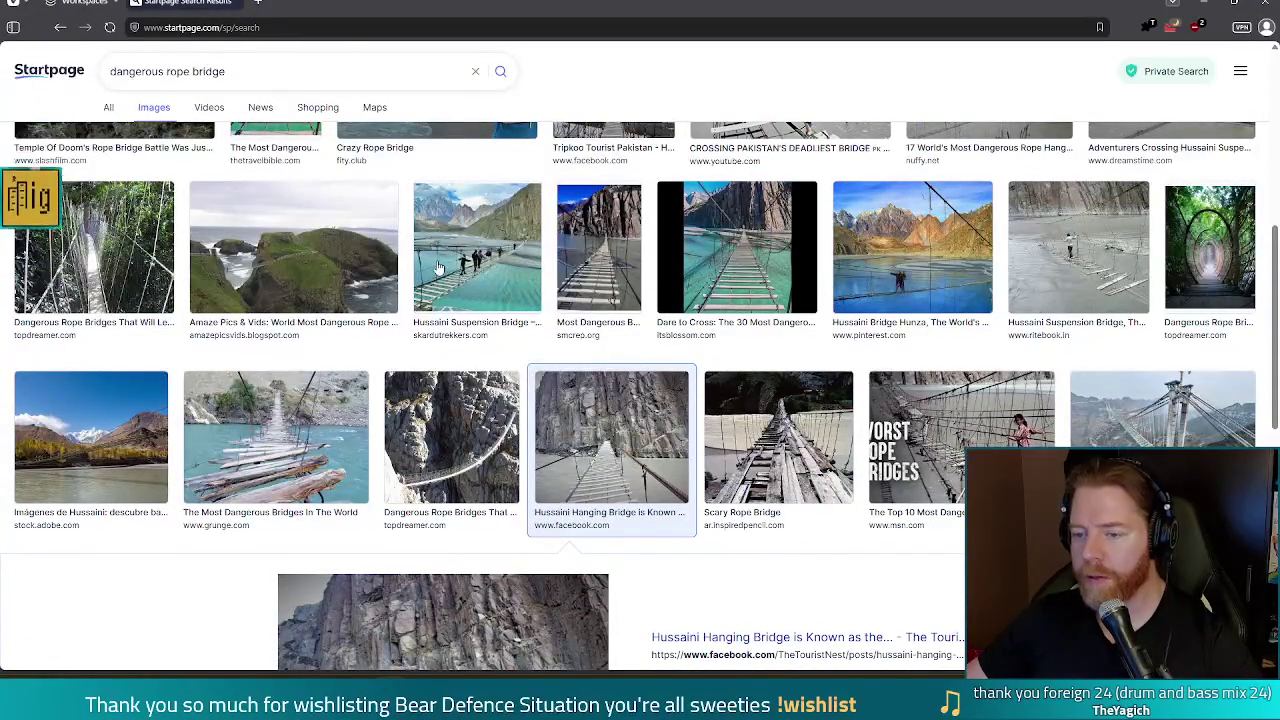
click(1202, 8)
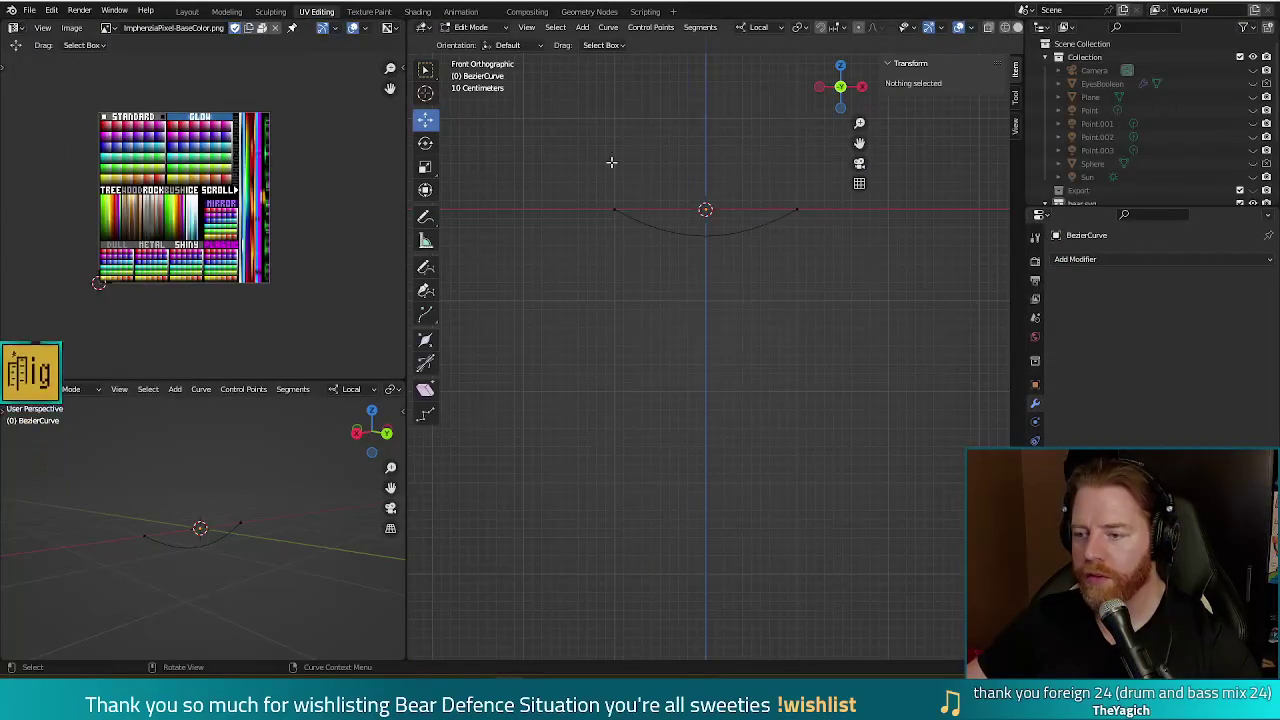
- Duplicate the sagging curve and move the copy just below the original
key(a)
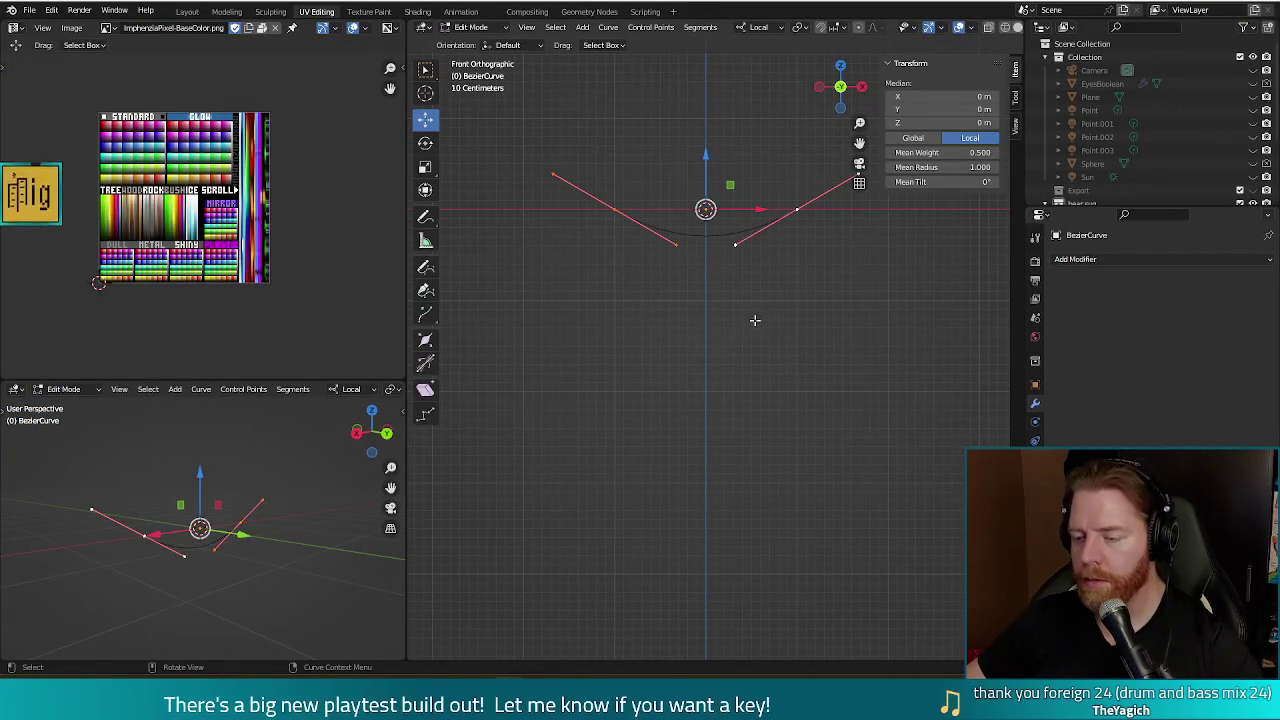
key(shift+d)
right_click(752, 352)
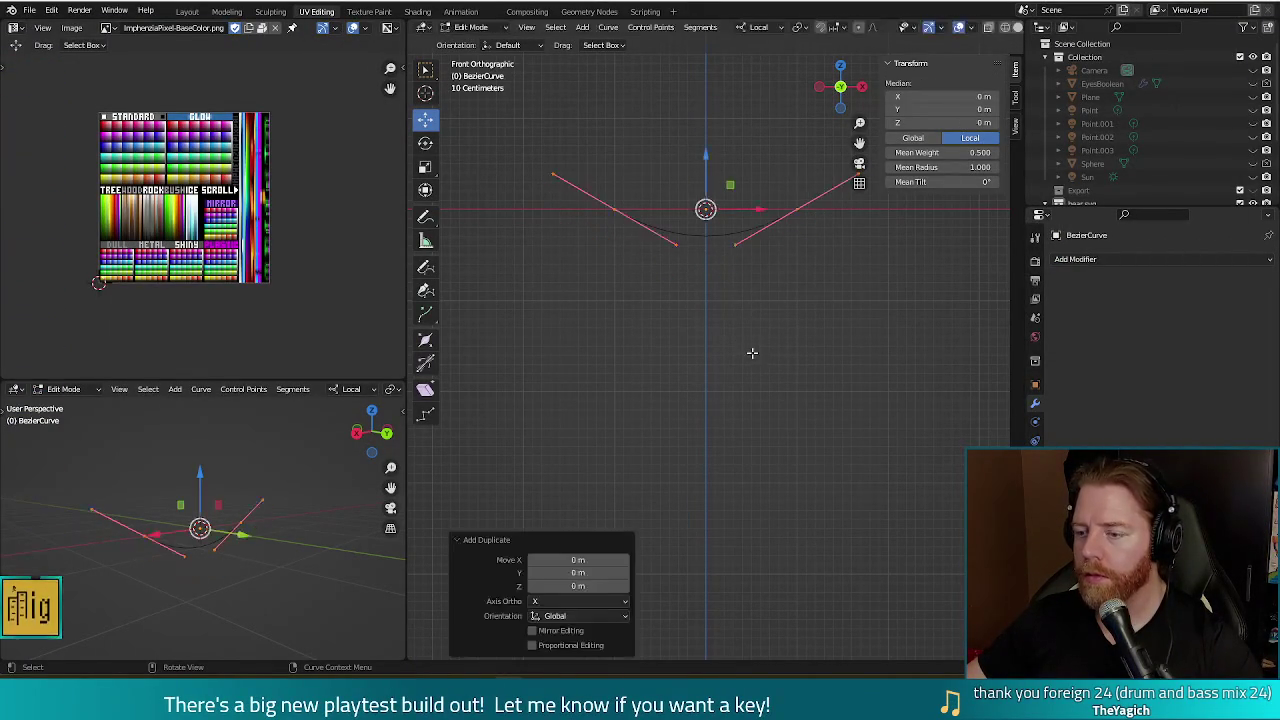
drag(704, 160, 706, 191)
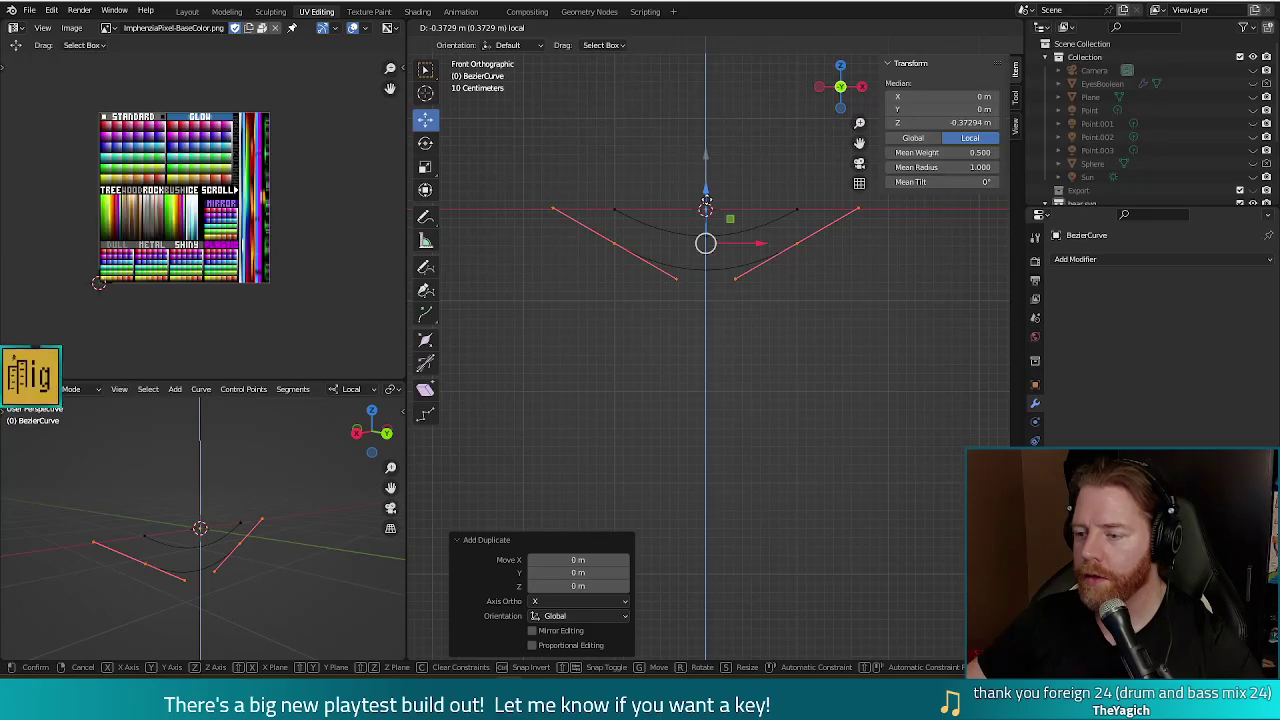
click(706, 205)
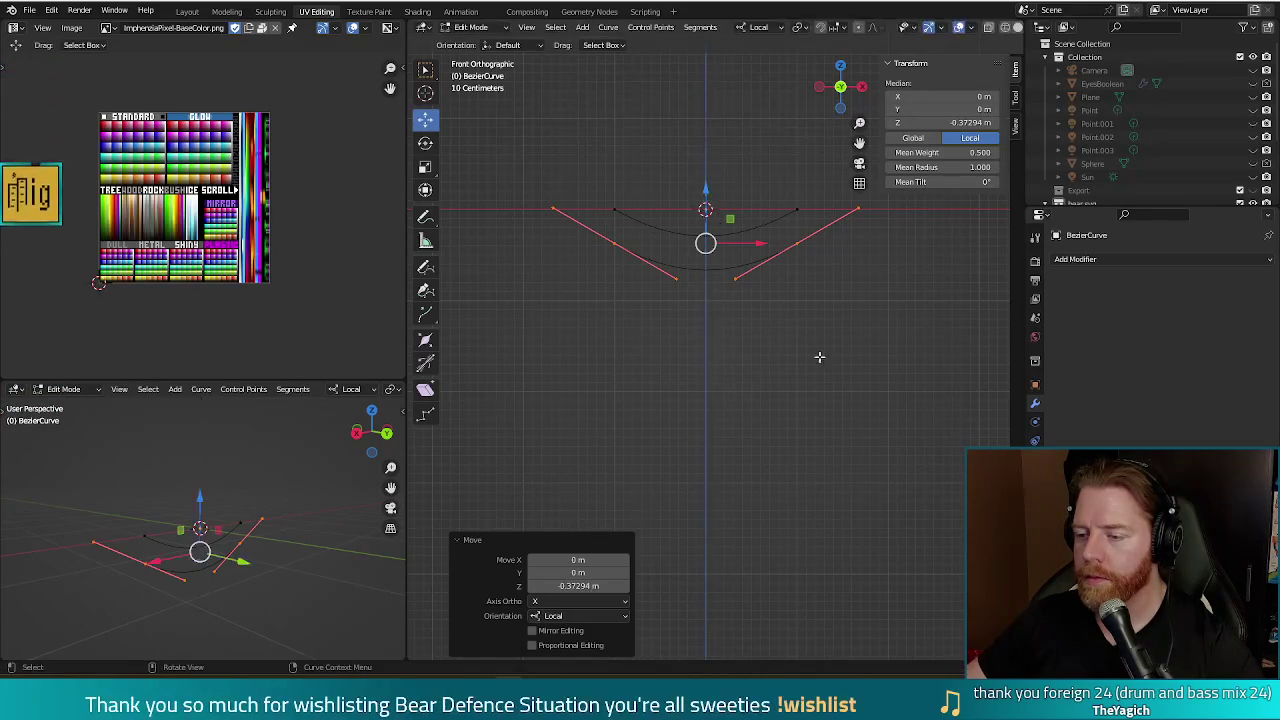
click(848, 369)
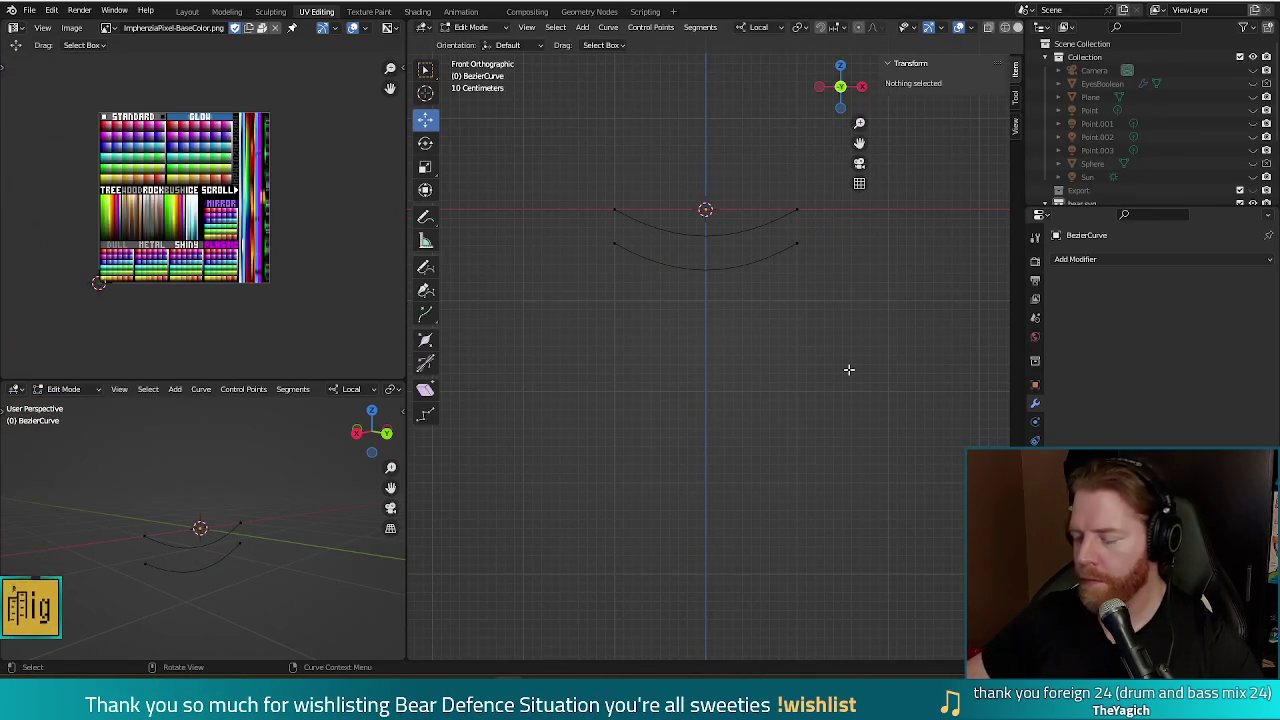
- In side view, duplicate the curve again and offset the copy 0.4 m along Y
key(KP_3)
key(a)
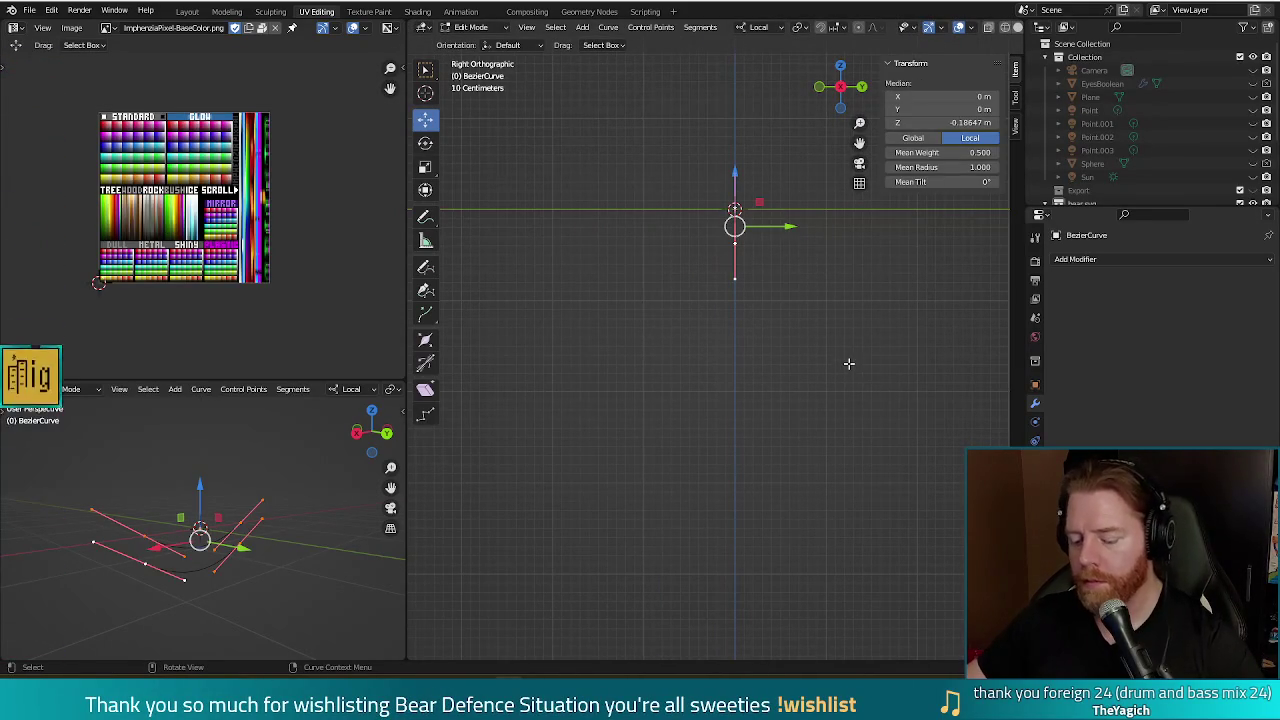
key(shift+d)
right_click(840, 363)
drag(785, 226, 831, 232)
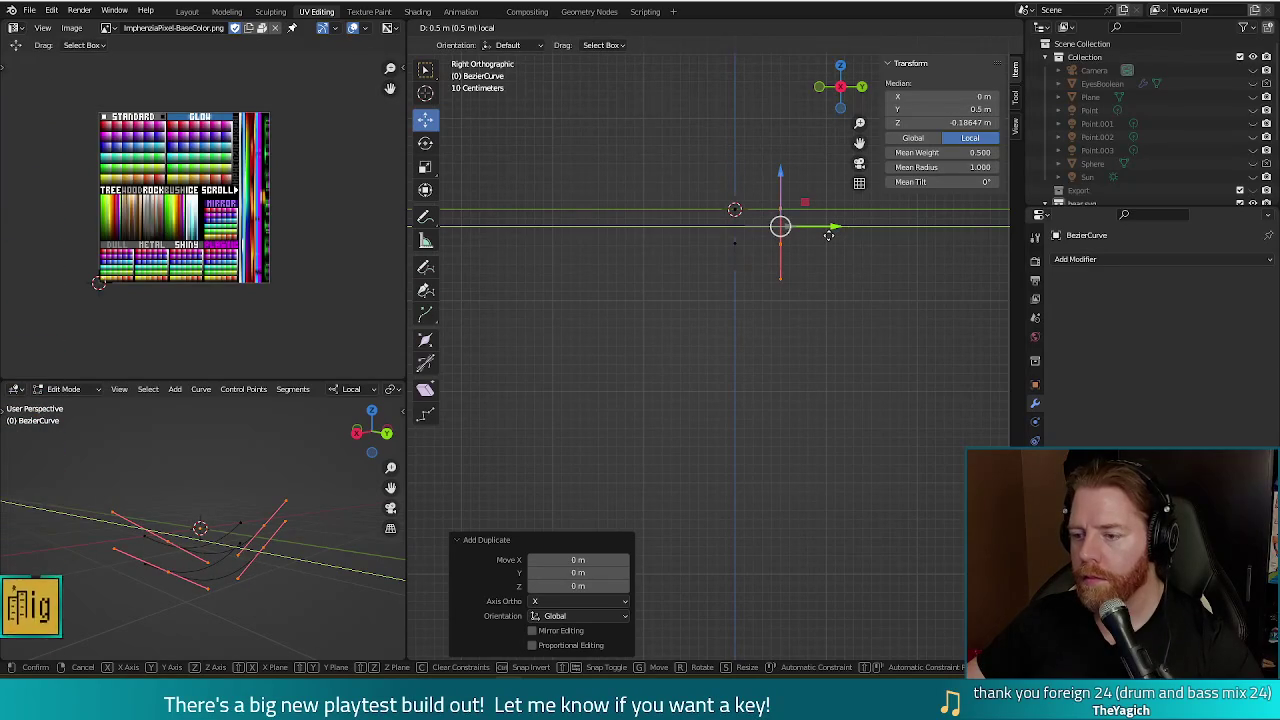
drag(829, 234, 821, 236)
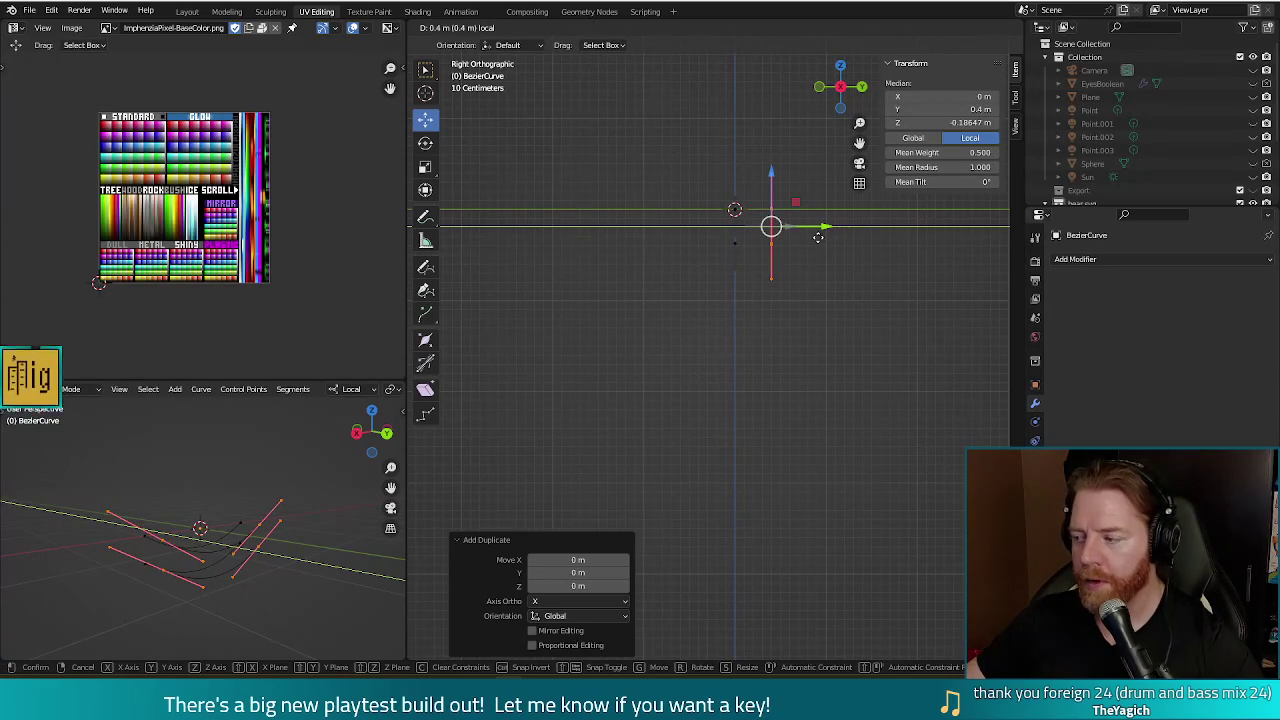
click(818, 237)
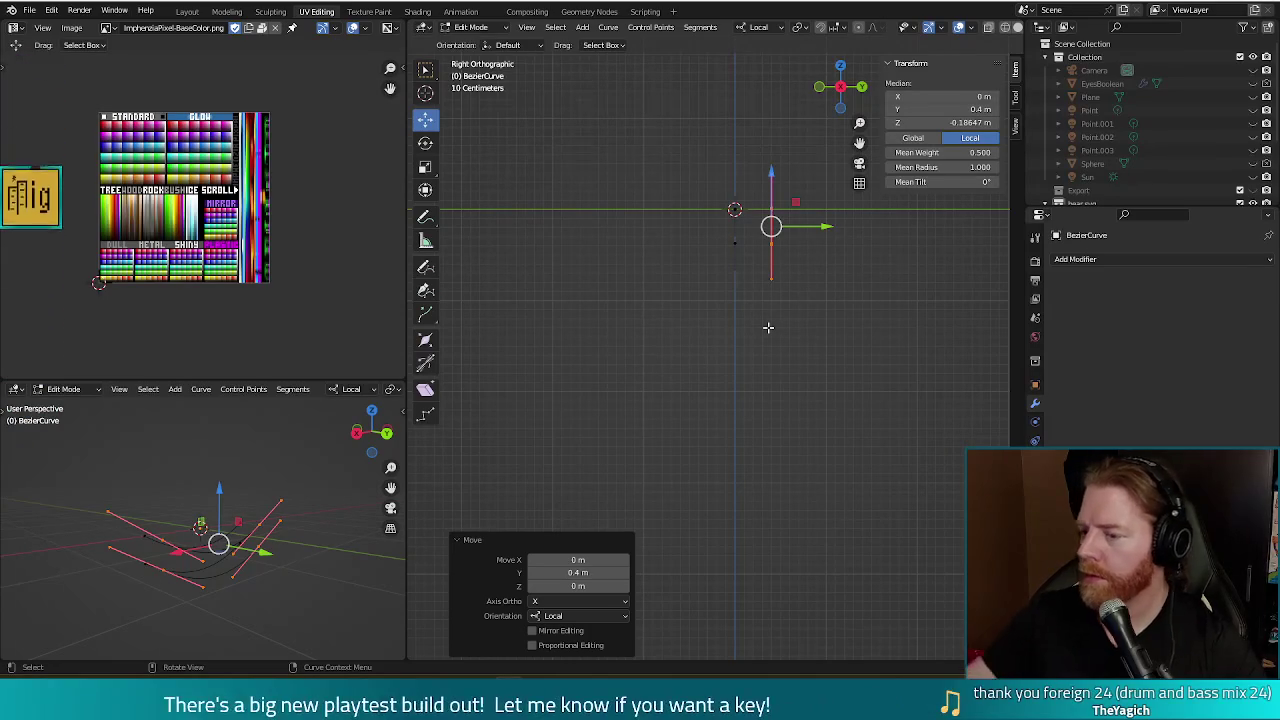
mouse_move(864, 313)
middle_down()
mouse_move(966, 382)
mouse_move(963, 400)
mouse_move(945, 385)
mouse_move(923, 394)
middle_up()
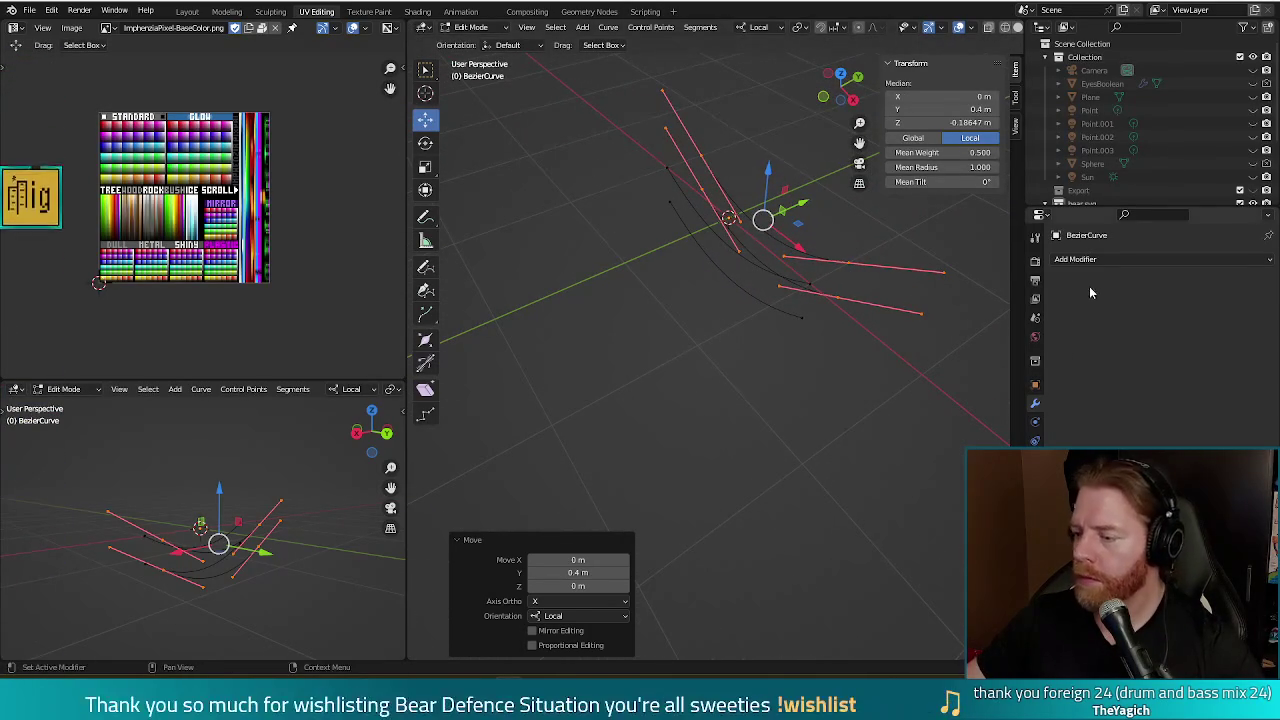
- Open the rope curve's Object Data settings and scroll down to its Geometry section
click(1036, 440)
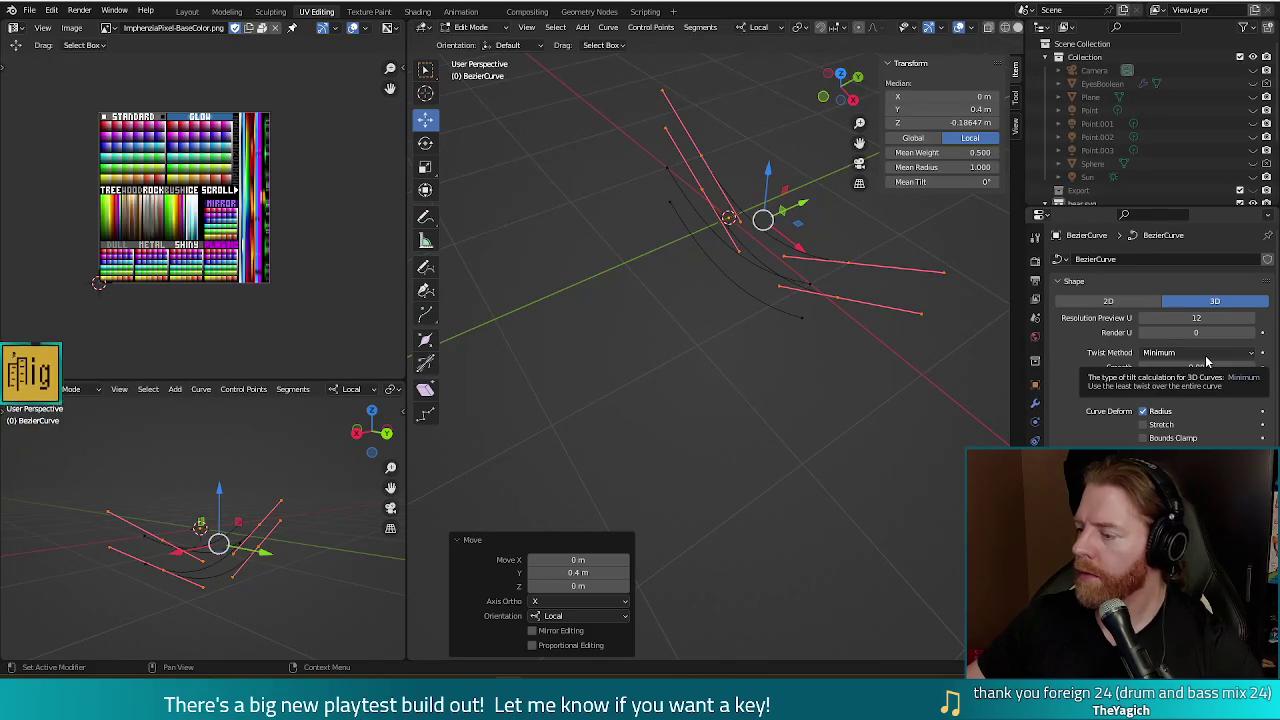
scroll(1150, 330, down, 3)
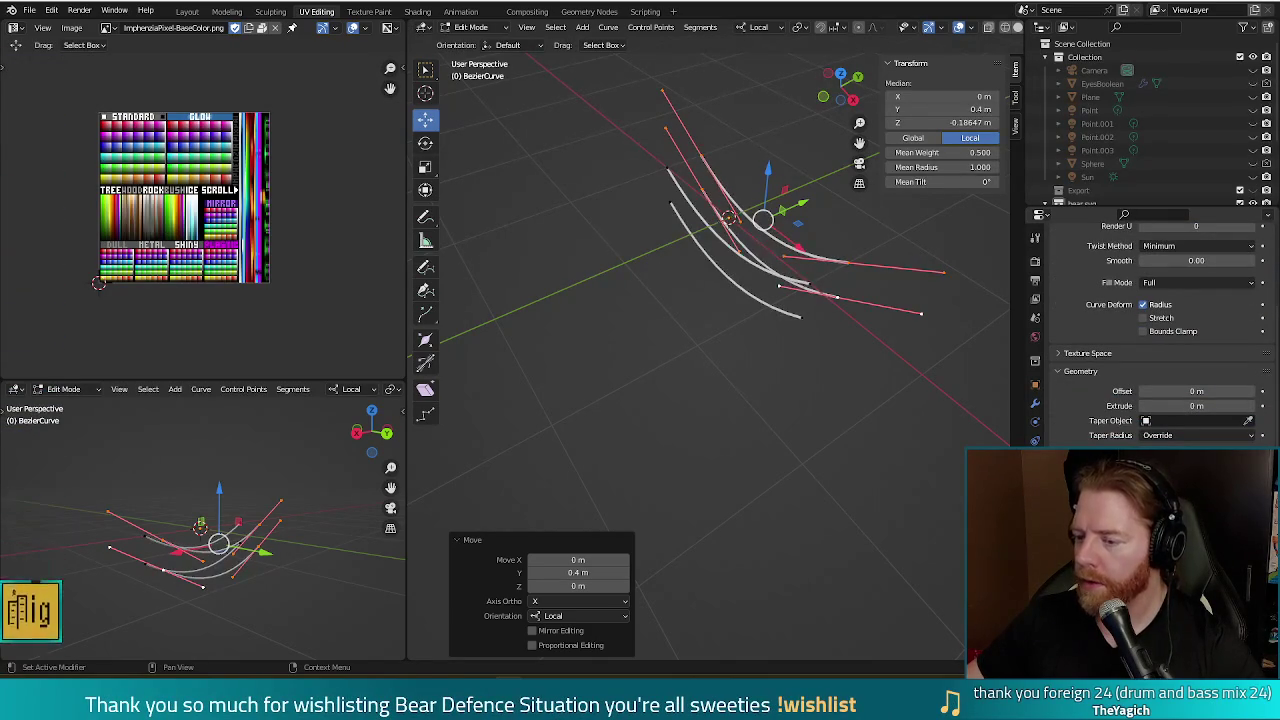
mouse_move(815, 425)
middle_down()
mouse_move(891, 360)
mouse_move(831, 434)
mouse_move(751, 423)
mouse_move(779, 382)
mouse_move(814, 371)
middle_up()
scroll(805, 367, up, 5)
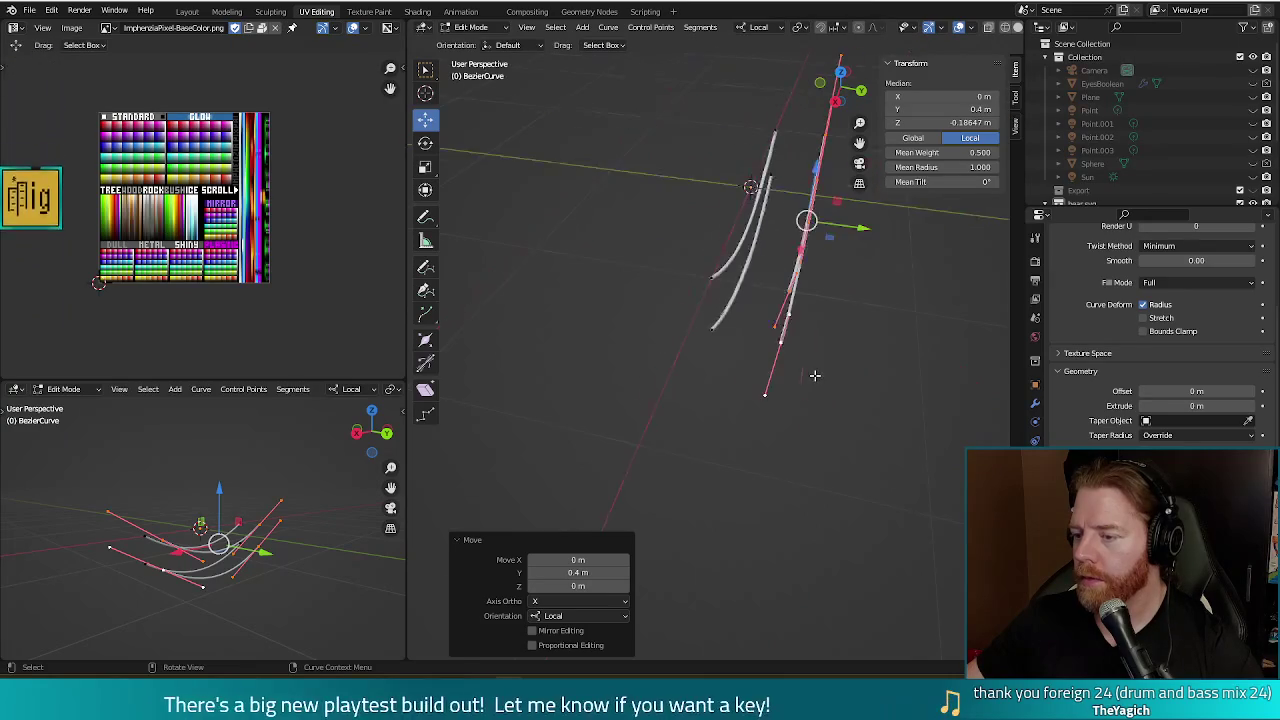
- Return to Object Mode, deselect the curves and look closer at the tubes
key(Tab)
click(905, 300)
mouse_move(905, 300)
middle_down()
mouse_move(854, 338)
mouse_move(851, 324)
middle_up()
scroll(854, 338, up, 3)
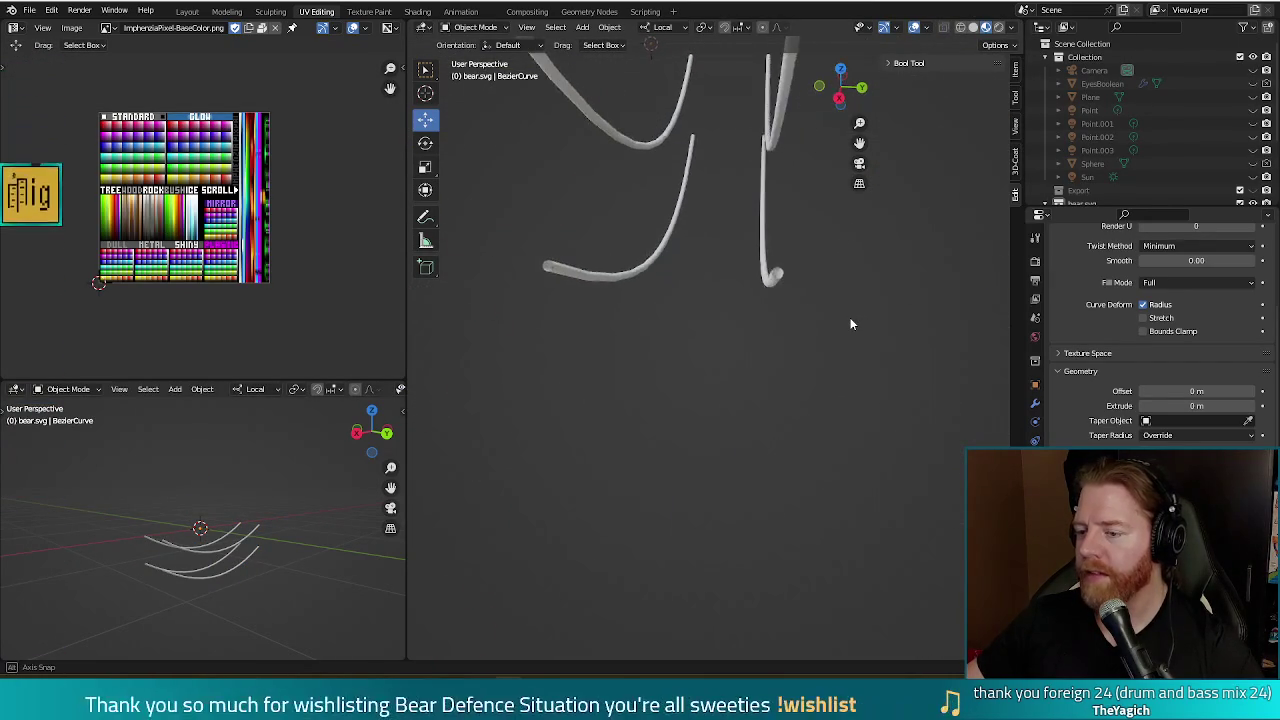
- Go back into curve Edit Mode and select all points of the right rope
scroll(851, 324, down, 4)
scroll(825, 318, up, 5)
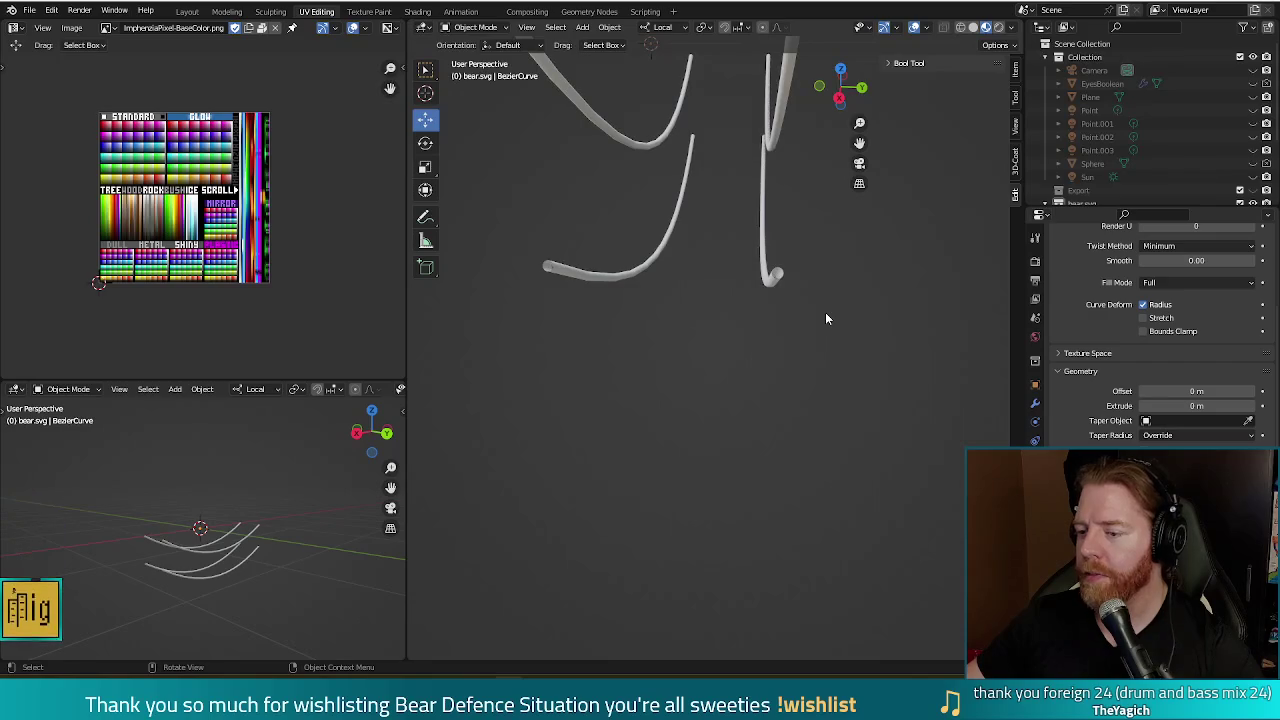
scroll(826, 303, down, 2)
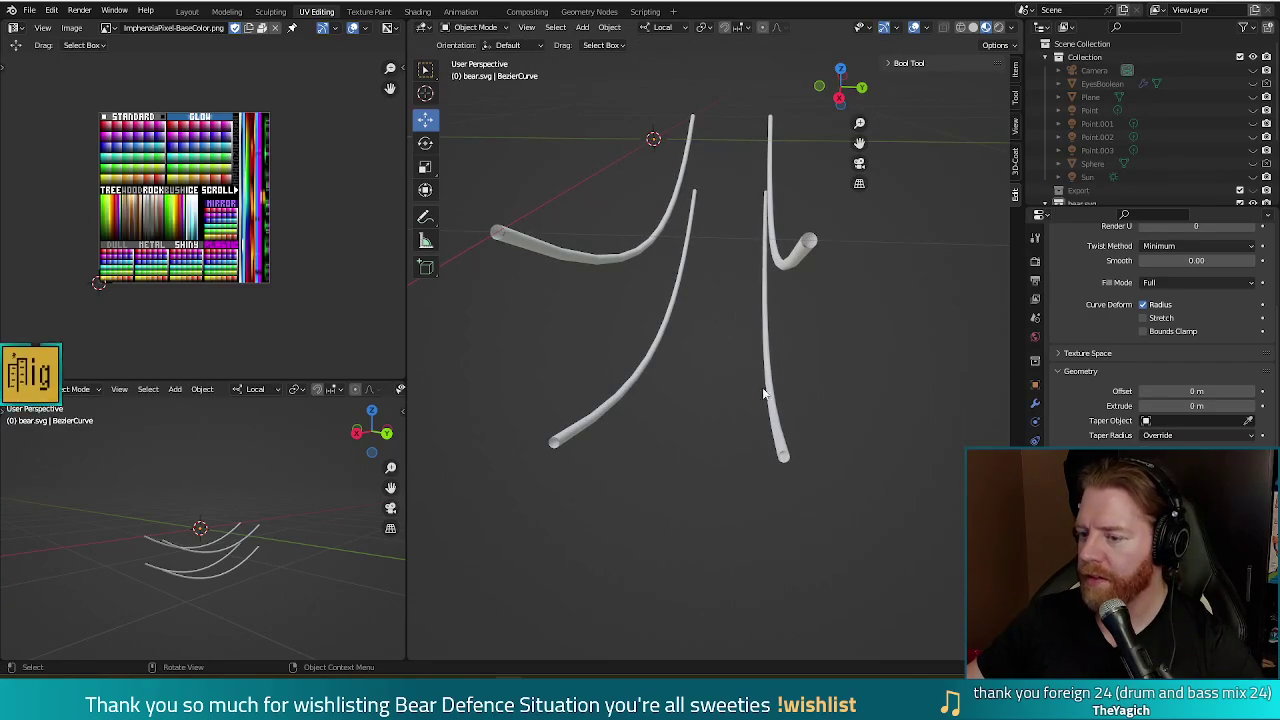
key(Tab)
click(792, 264)
click(793, 263)
click(793, 262)
key(a)
key(alt+a)
key(l)
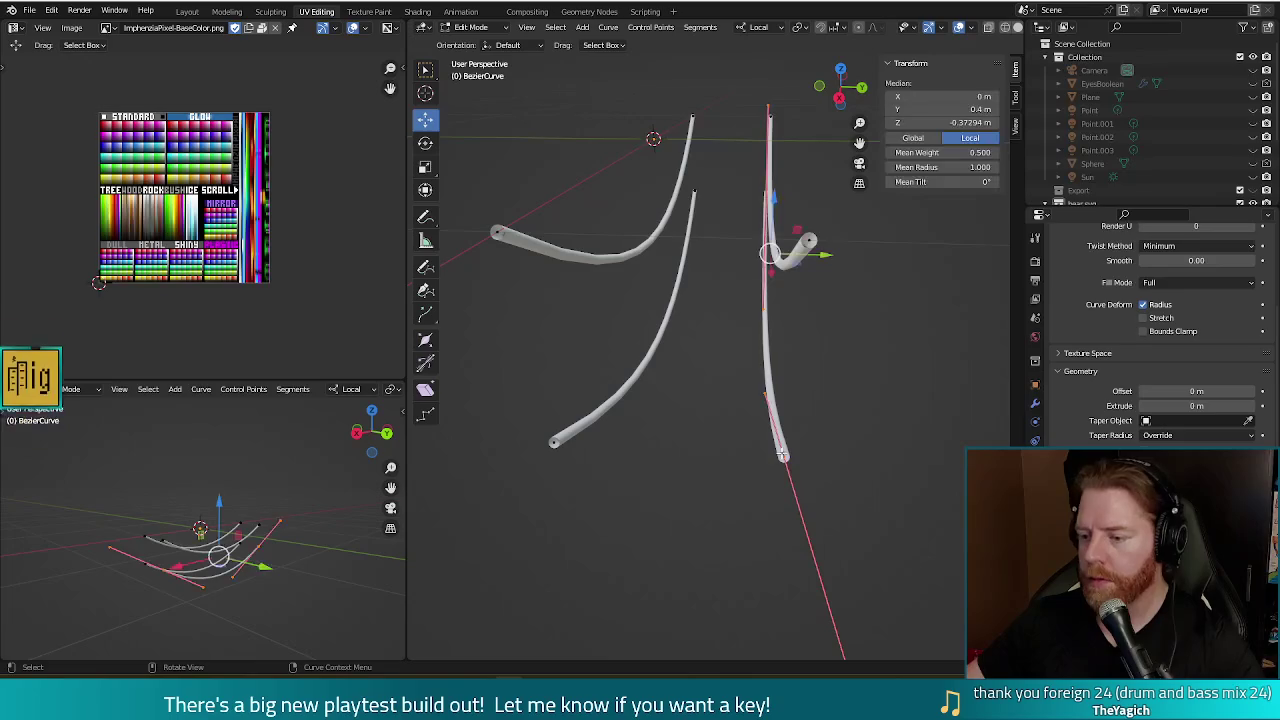
- Move the right rope's top control point -0.2 m along Y in Right Ortho view
click(775, 200)
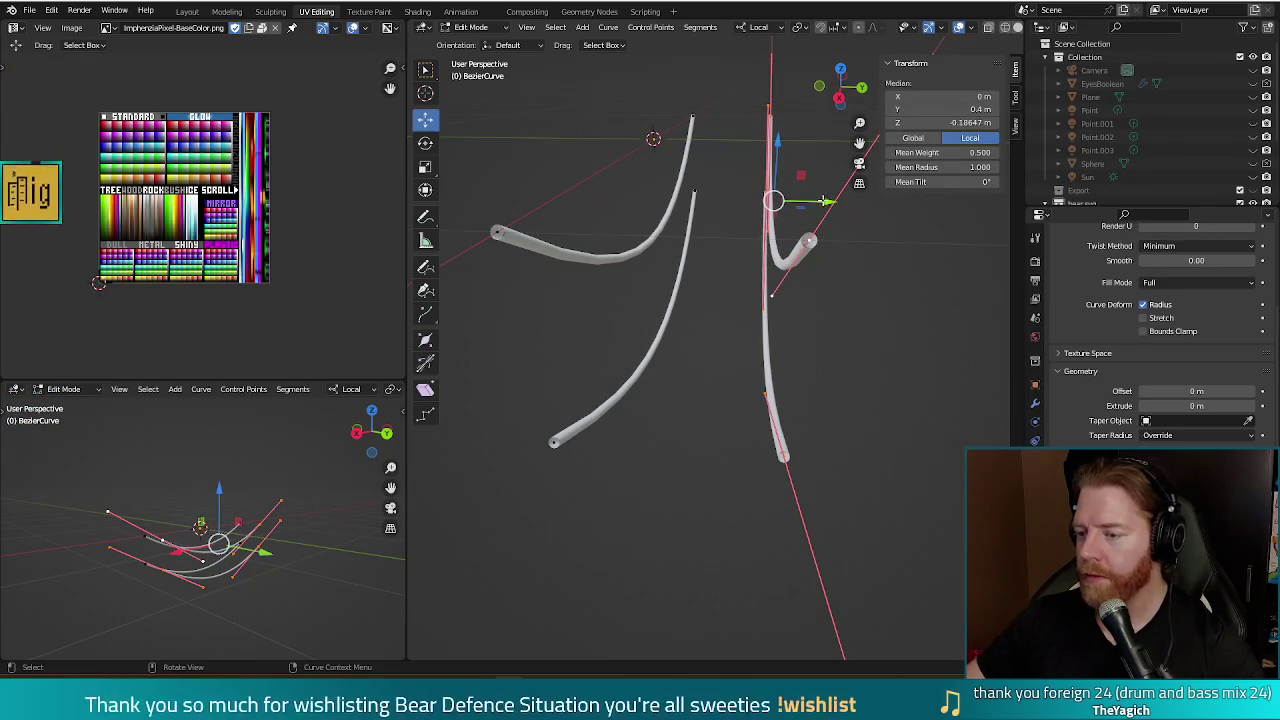
drag(822, 200, 804, 200)
key(KP_3)
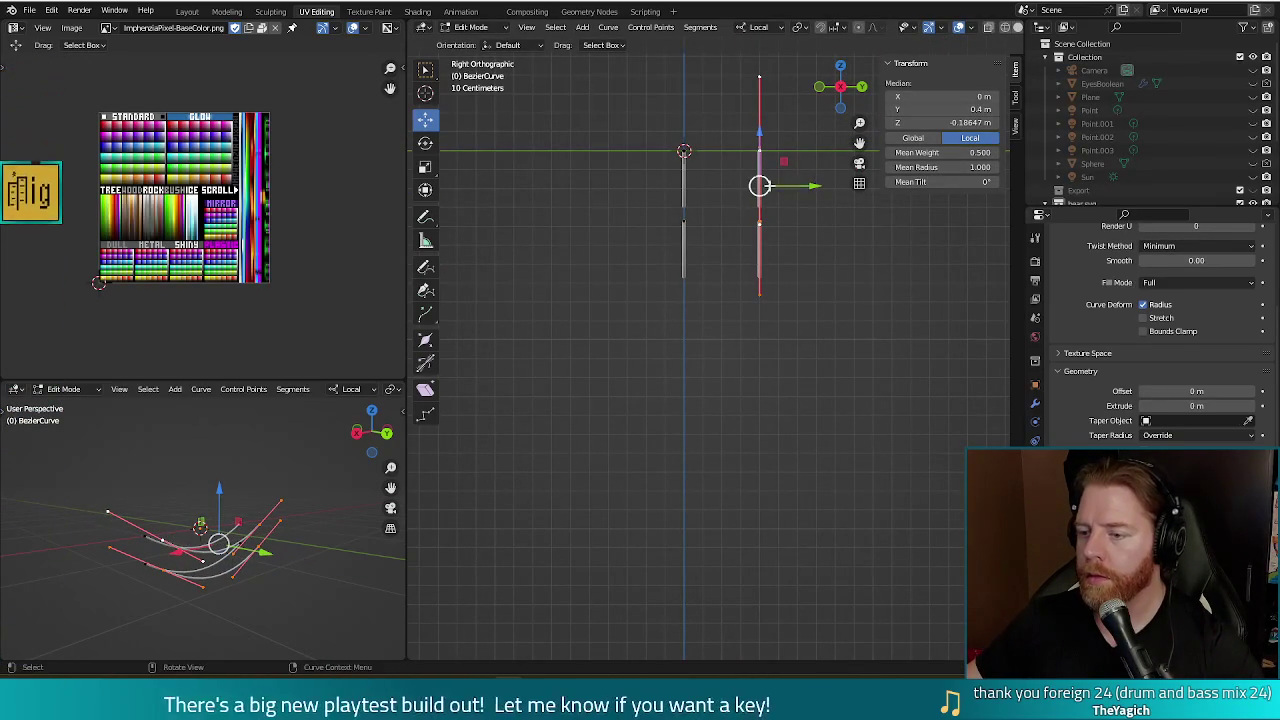
drag(760, 186, 761, 186)
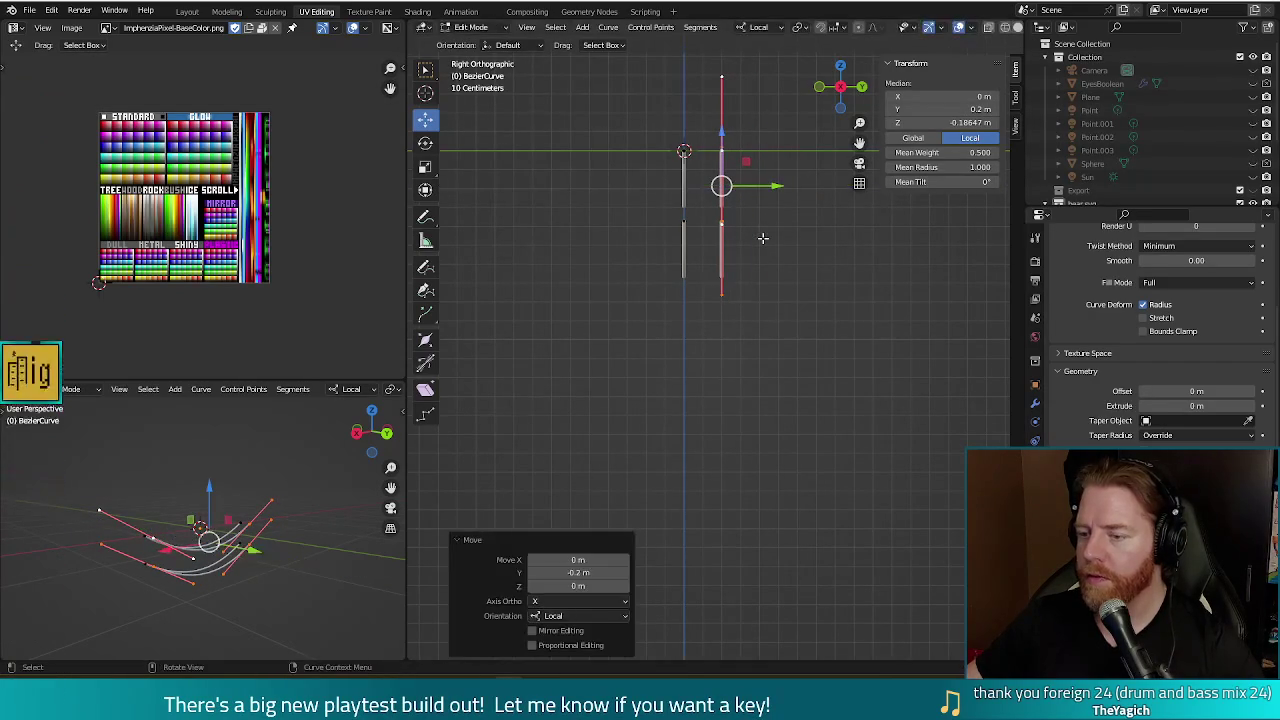
- Preview a render of the reshaped ropes, then deselect and inspect them from the front
middle_drag(781, 240, 784, 293)
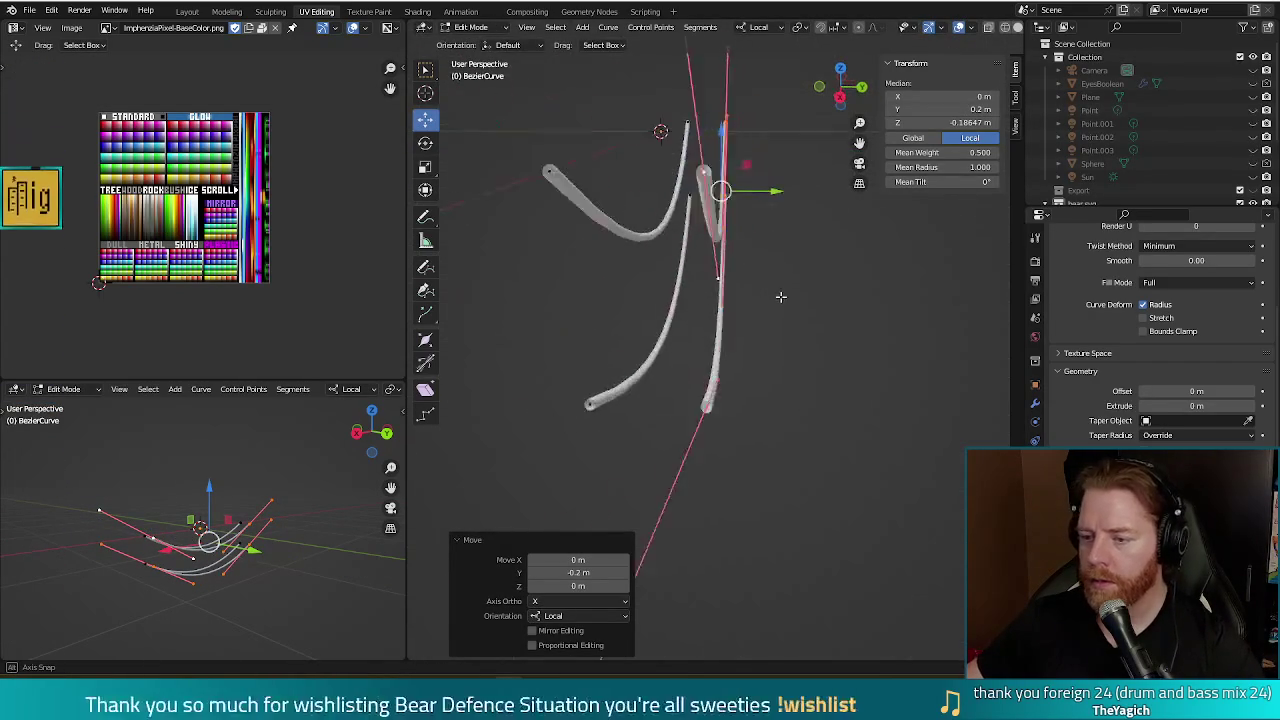
key(F12)
key(Escape)
click(833, 297)
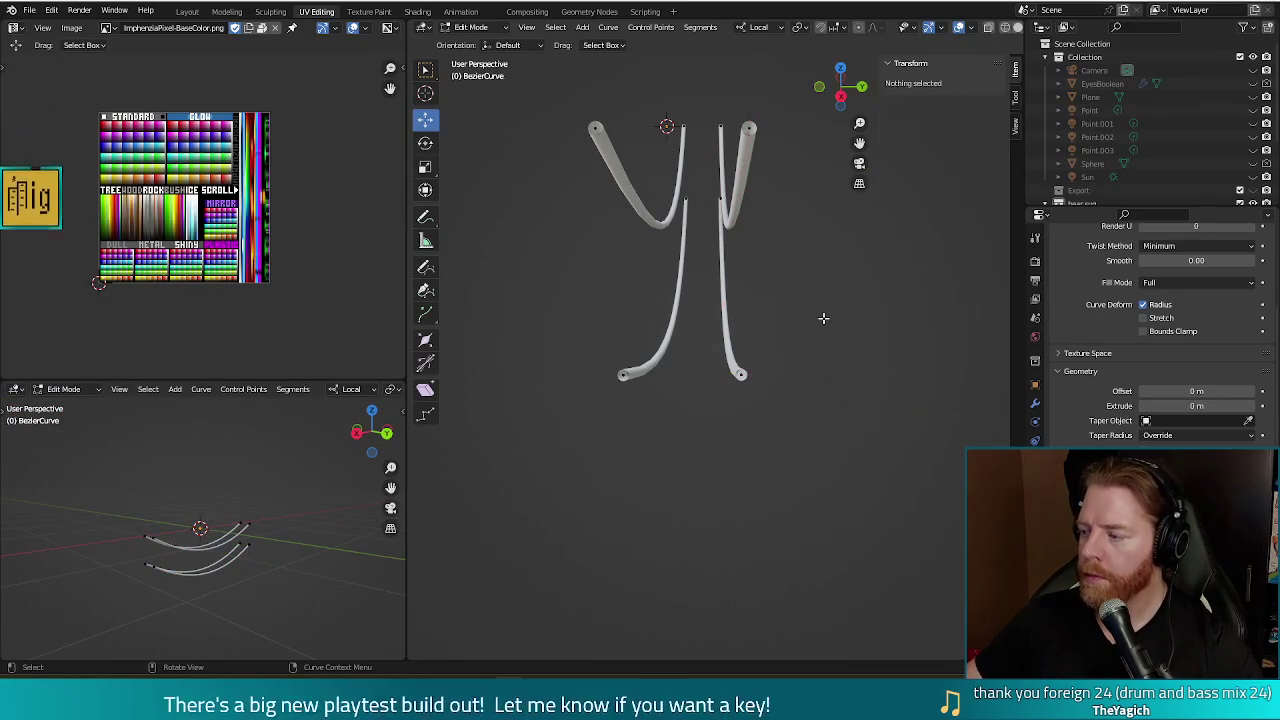
middle_drag(835, 303, 834, 291)
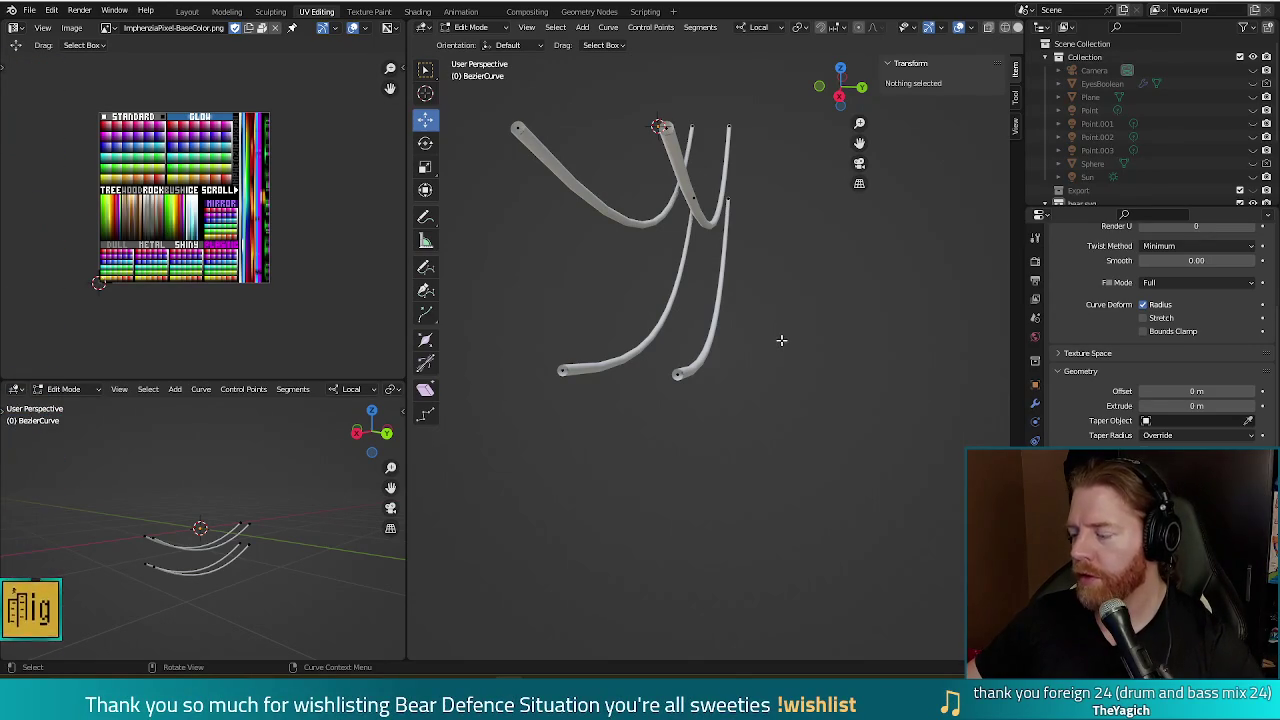
mouse_move(786, 289)
middle_down()
mouse_move(803, 294)
mouse_move(783, 318)
middle_up()
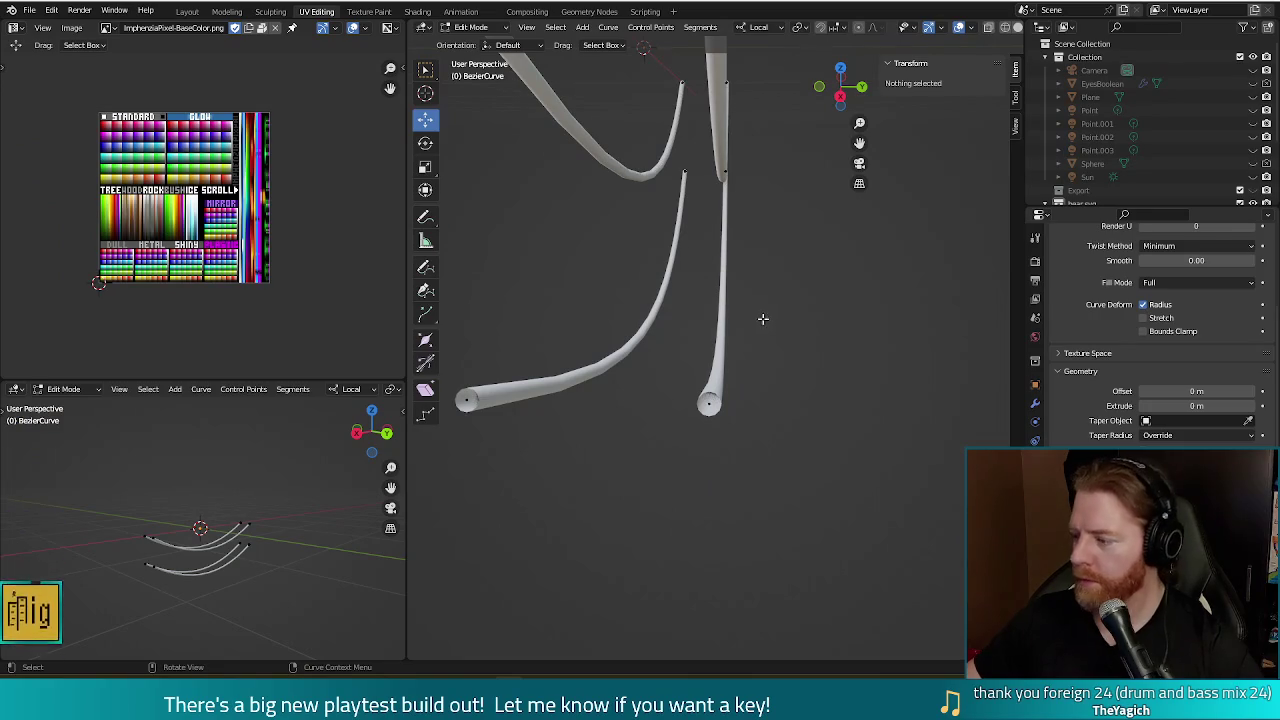
middle_drag(766, 326, 767, 324)
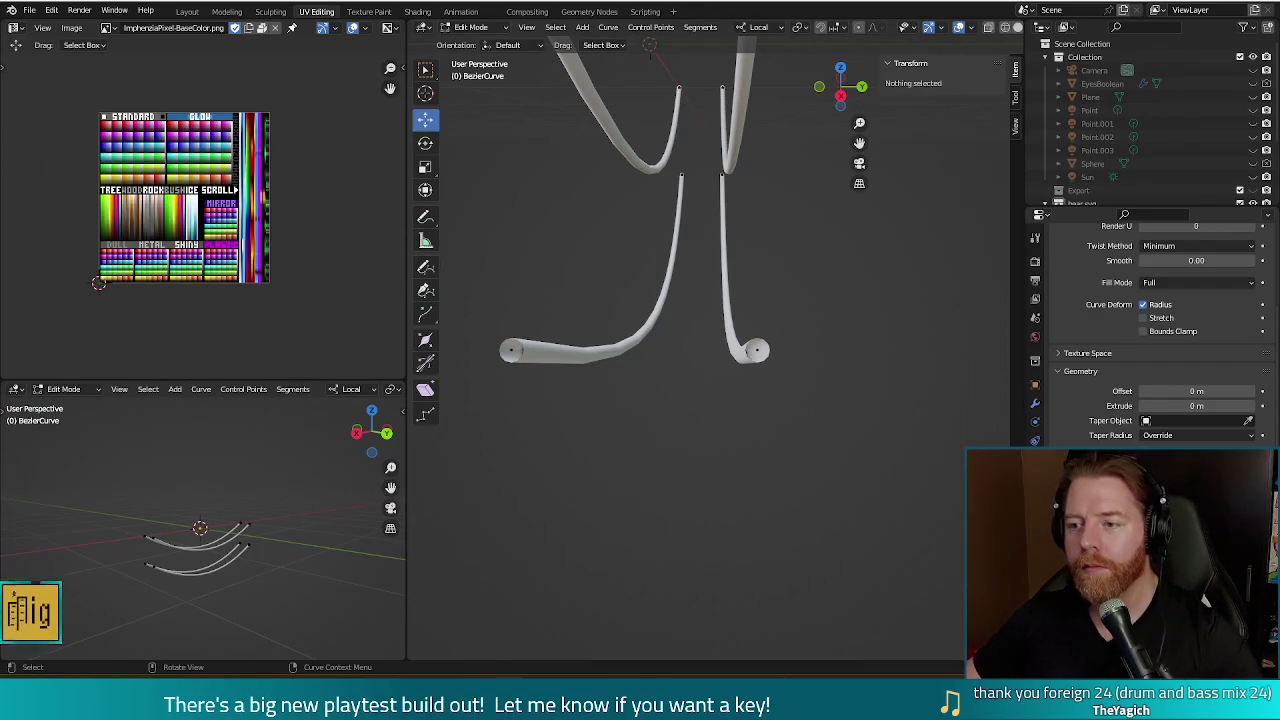
mouse_move(820, 259)
middle_down()
mouse_move(834, 300)
mouse_move(748, 277)
middle_up()
mouse_move(617, 243)
middle_down()
mouse_move(638, 305)
mouse_move(737, 300)
middle_up()
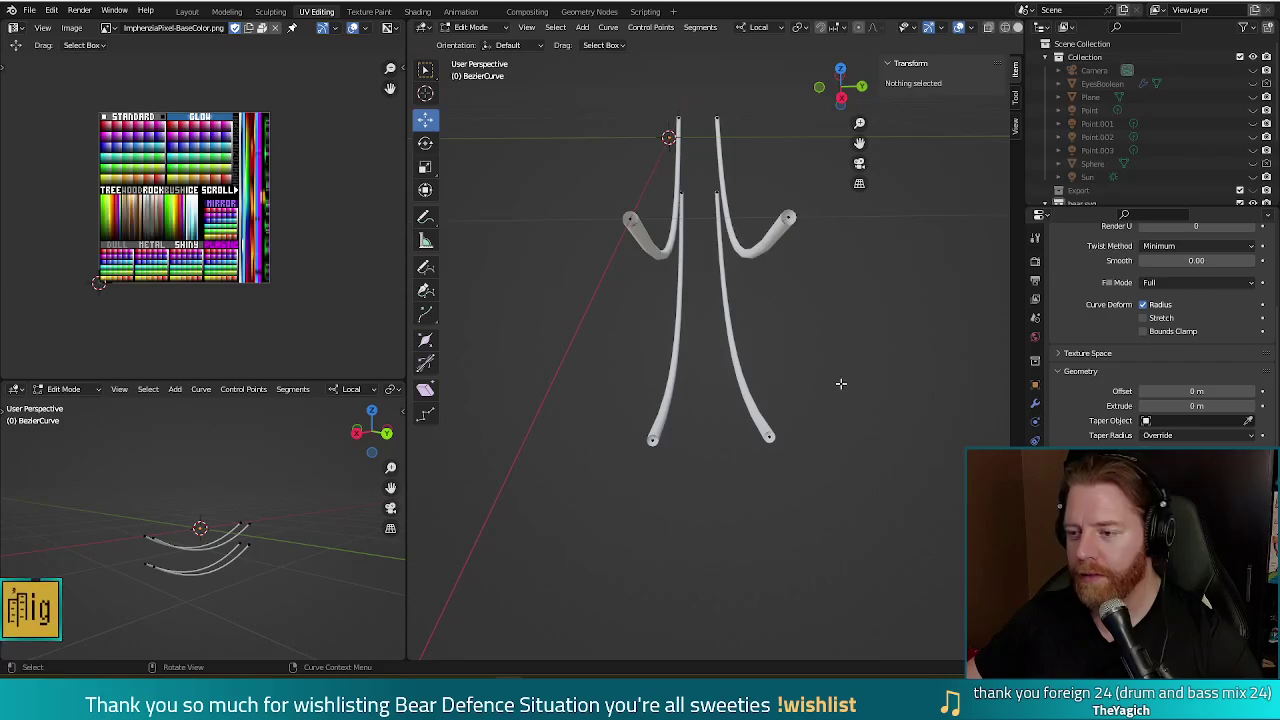
middle_drag(855, 344, 837, 331)
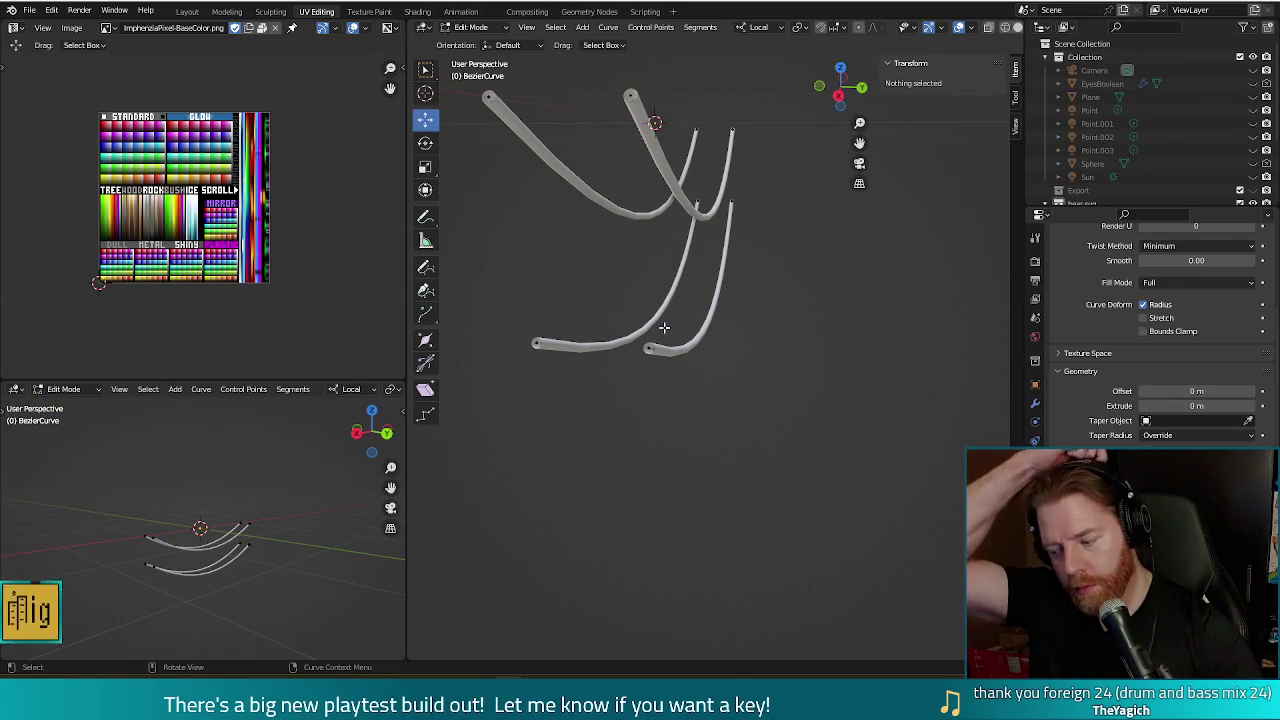
scroll(778, 354, down, 2)
mouse_move(779, 354)
middle_down()
mouse_move(757, 366)
mouse_move(689, 329)
mouse_move(805, 324)
mouse_move(729, 323)
middle_up()
key(KP_1)
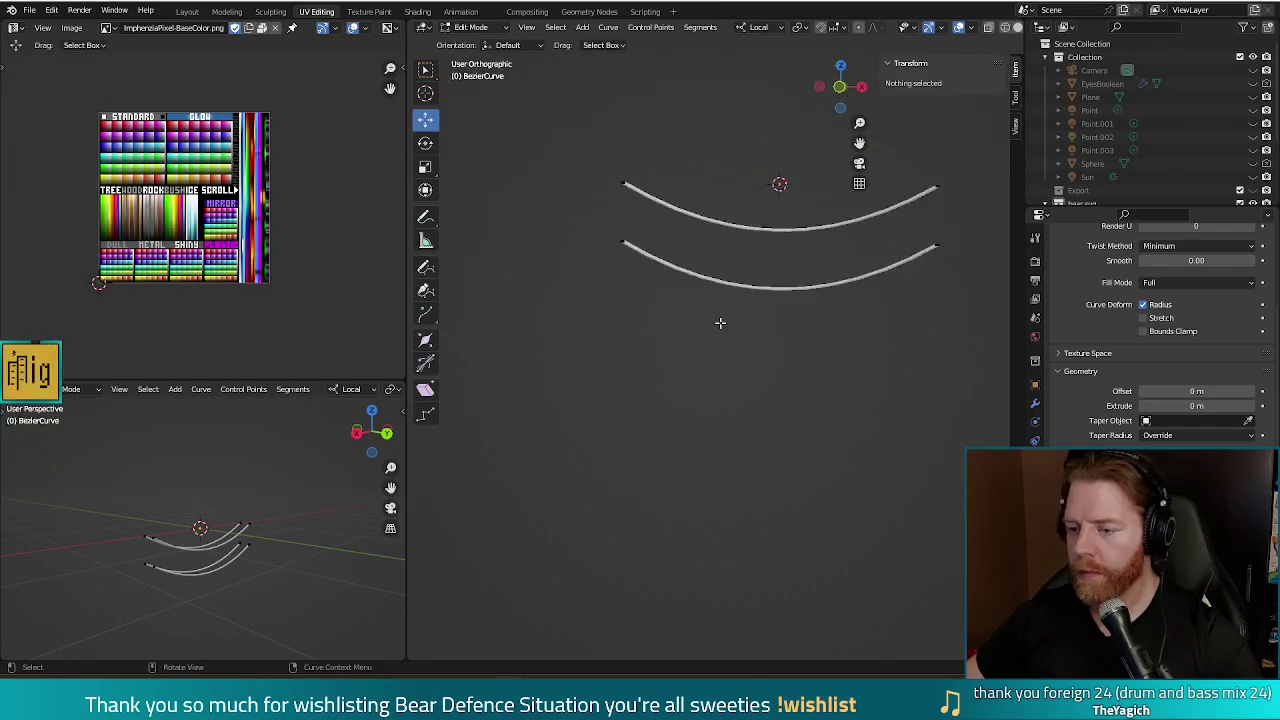
- Recentre the two sagging ropes in front view, then switch over to the Godot editor
key(KP_1)
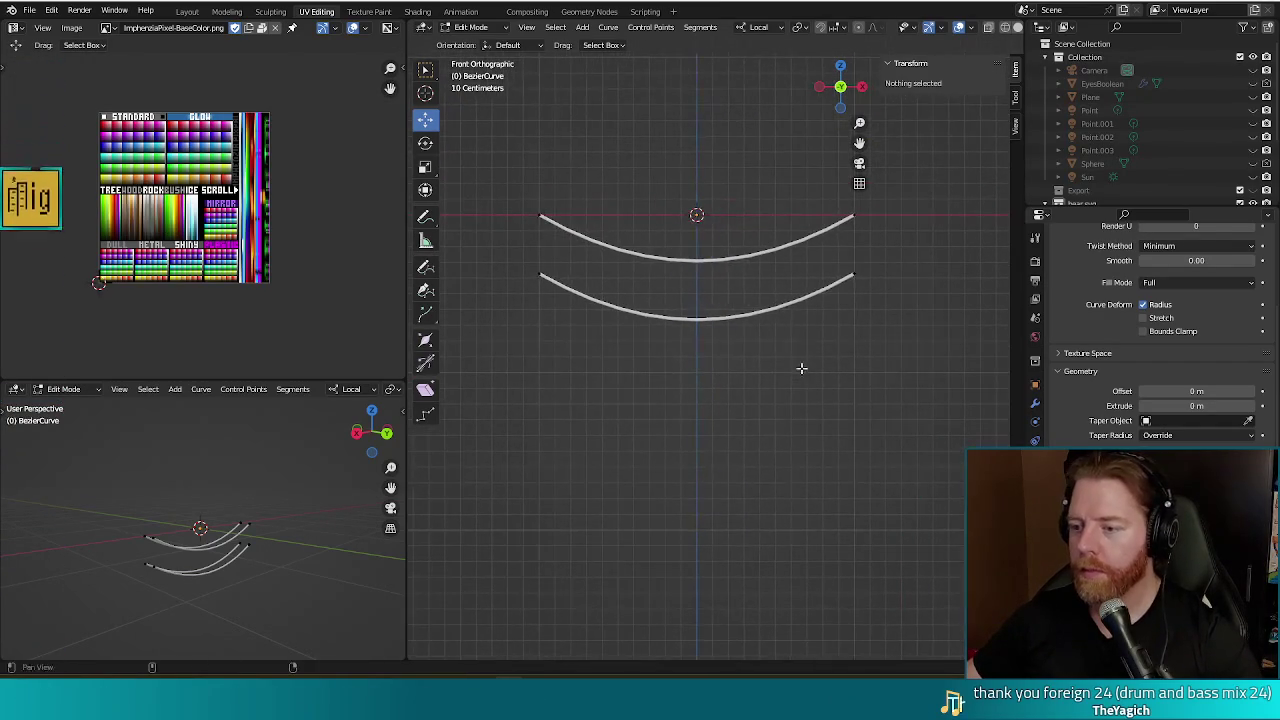
scroll(791, 331, up, 1)
shift+middle_drag(791, 331, 791, 371)
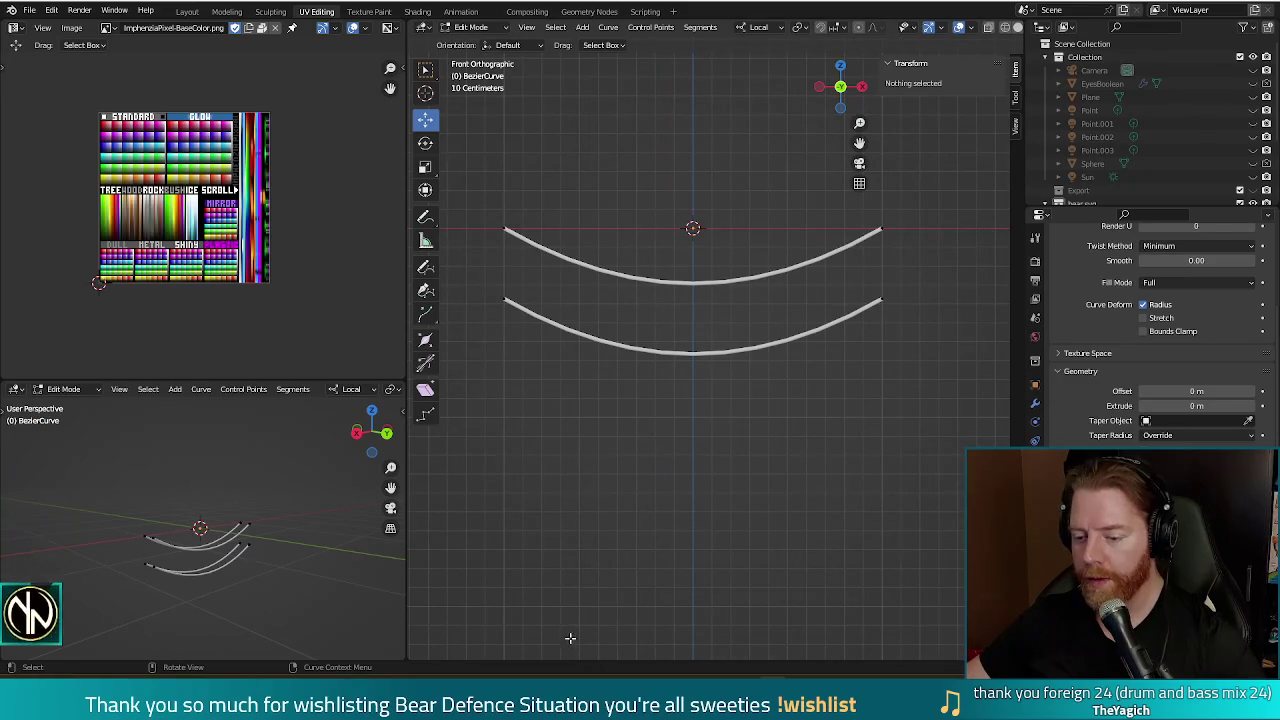
click(495, 620)
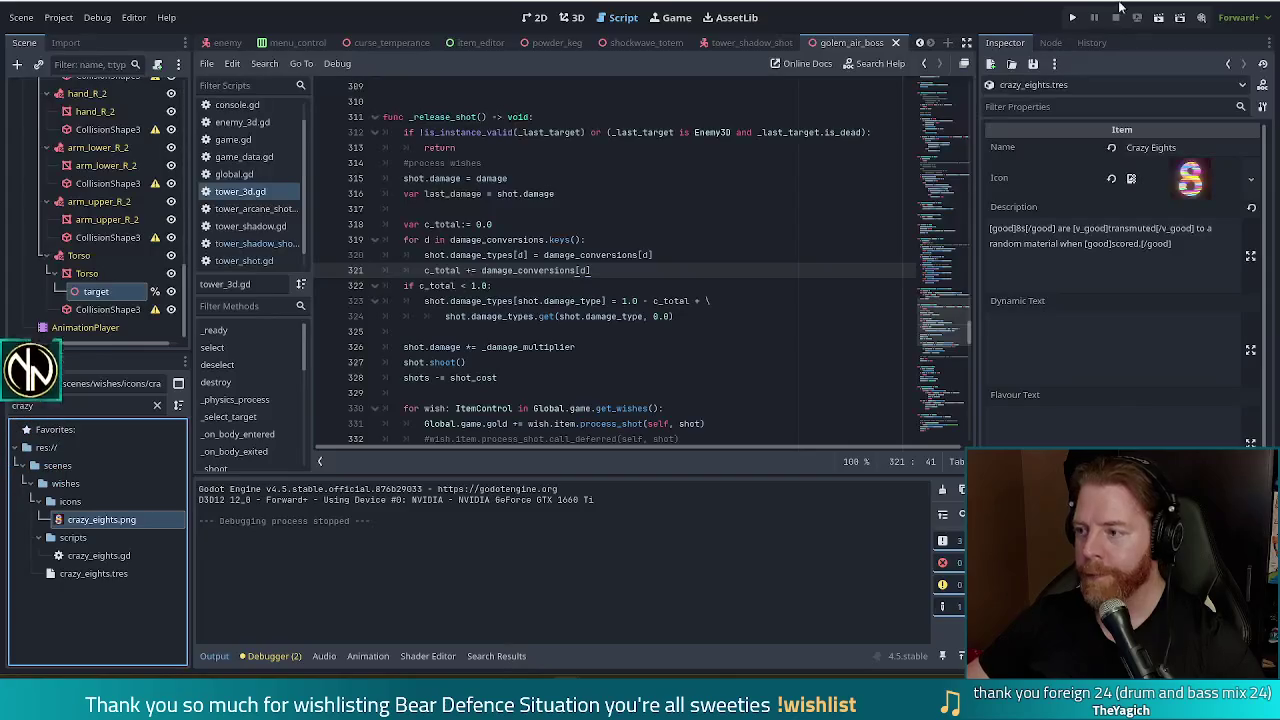
- Run the Bear Defence Situation project in debug mode from the toolbar
click(1071, 22)
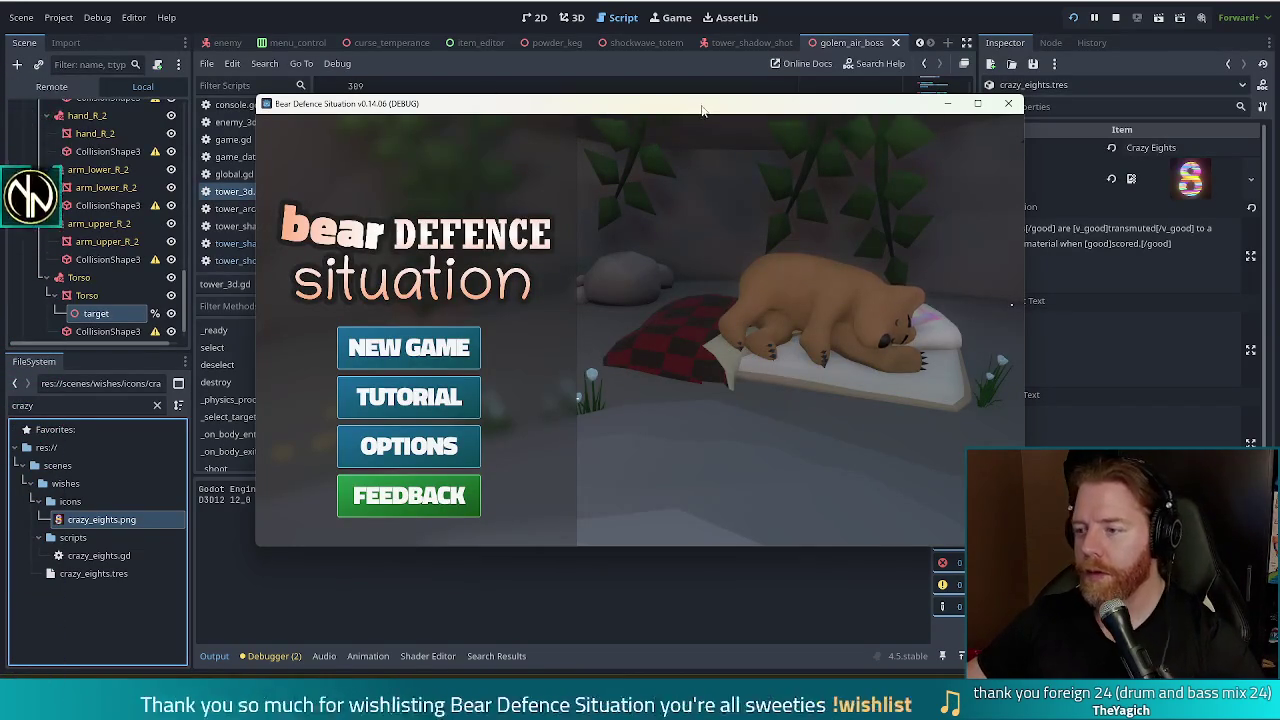
- Move the game window up-left and choose NEW GAME on the title menu
drag(667, 117, 653, 93)
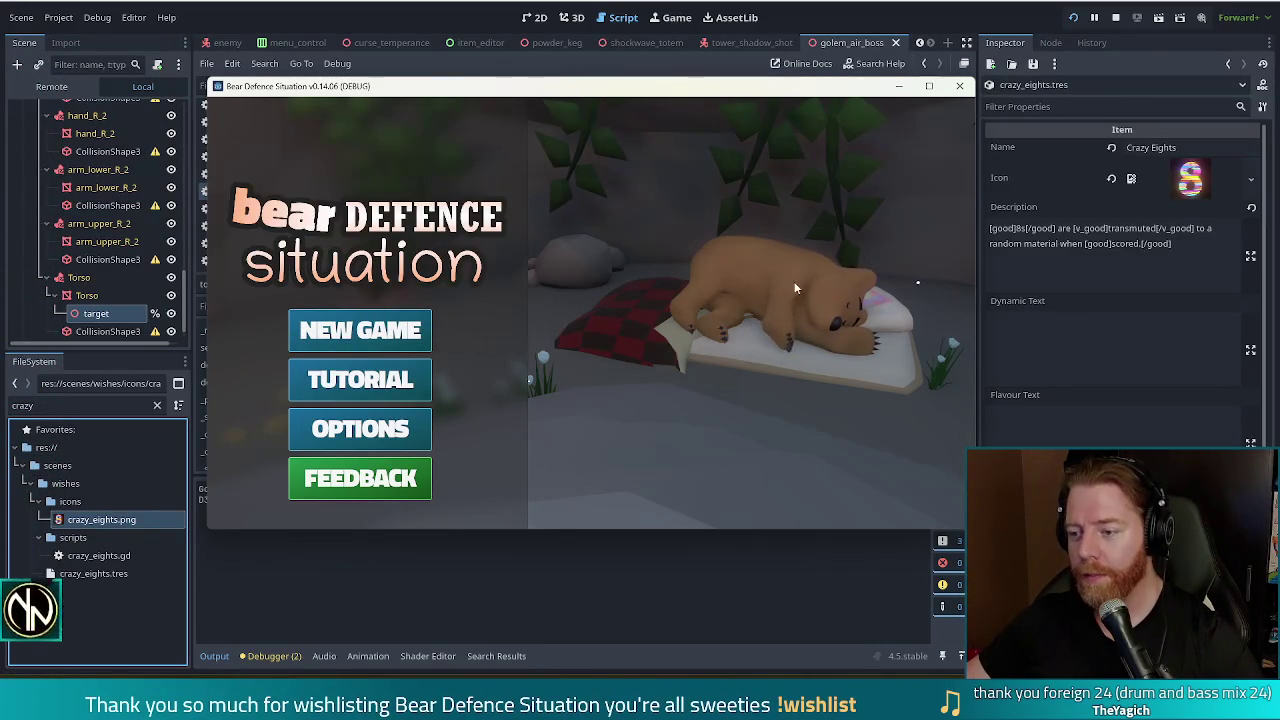
click(377, 334)
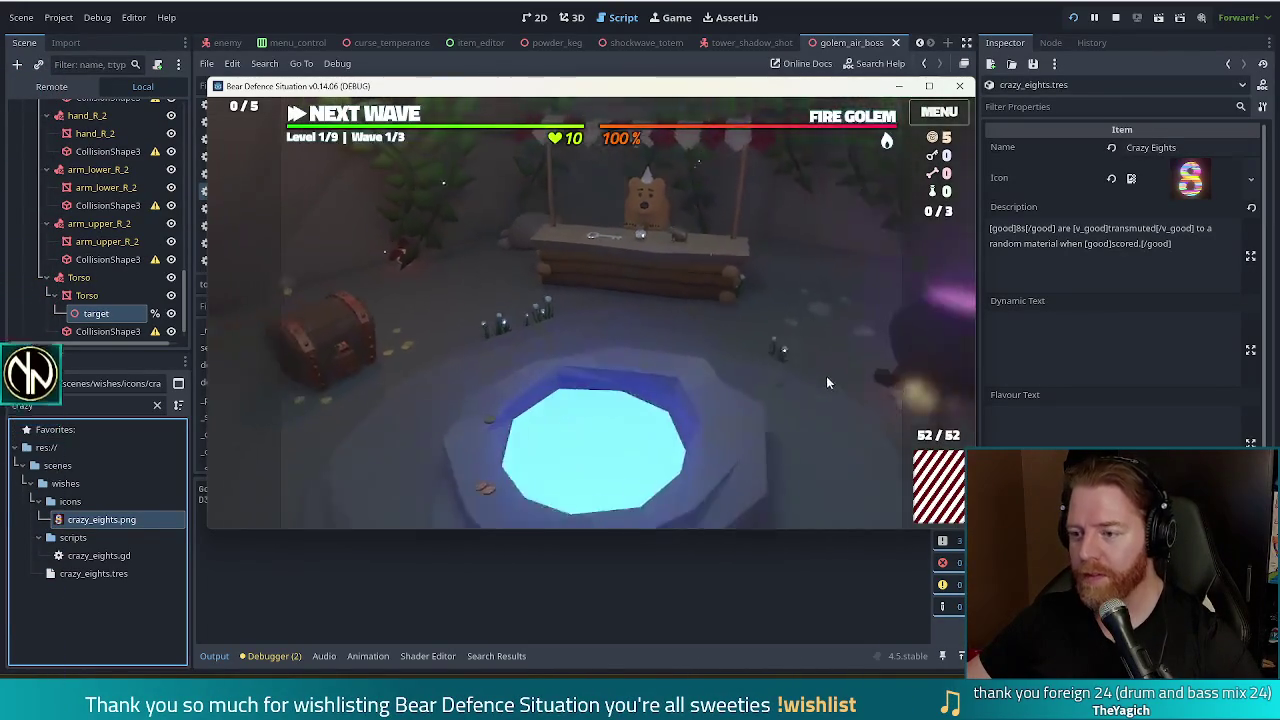
- Buy the Key for 5 gold at the bear's shop, then leave camp for the level map
click(620, 261)
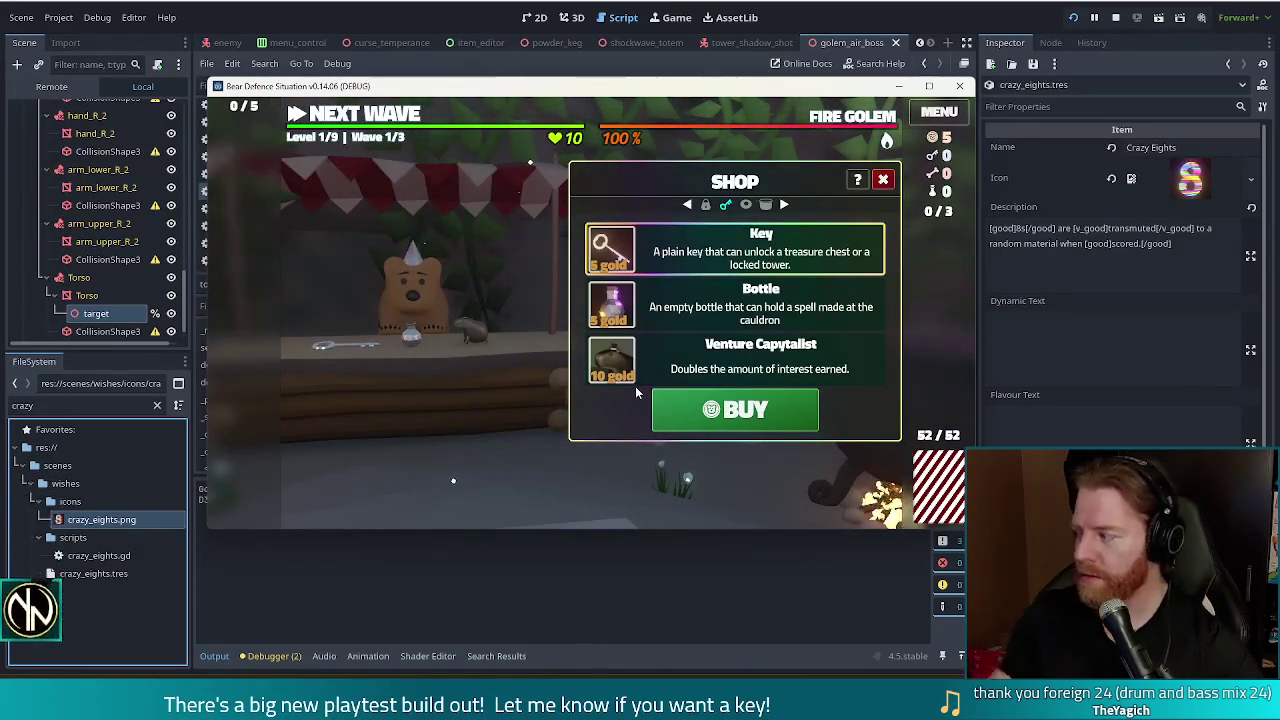
click(735, 410)
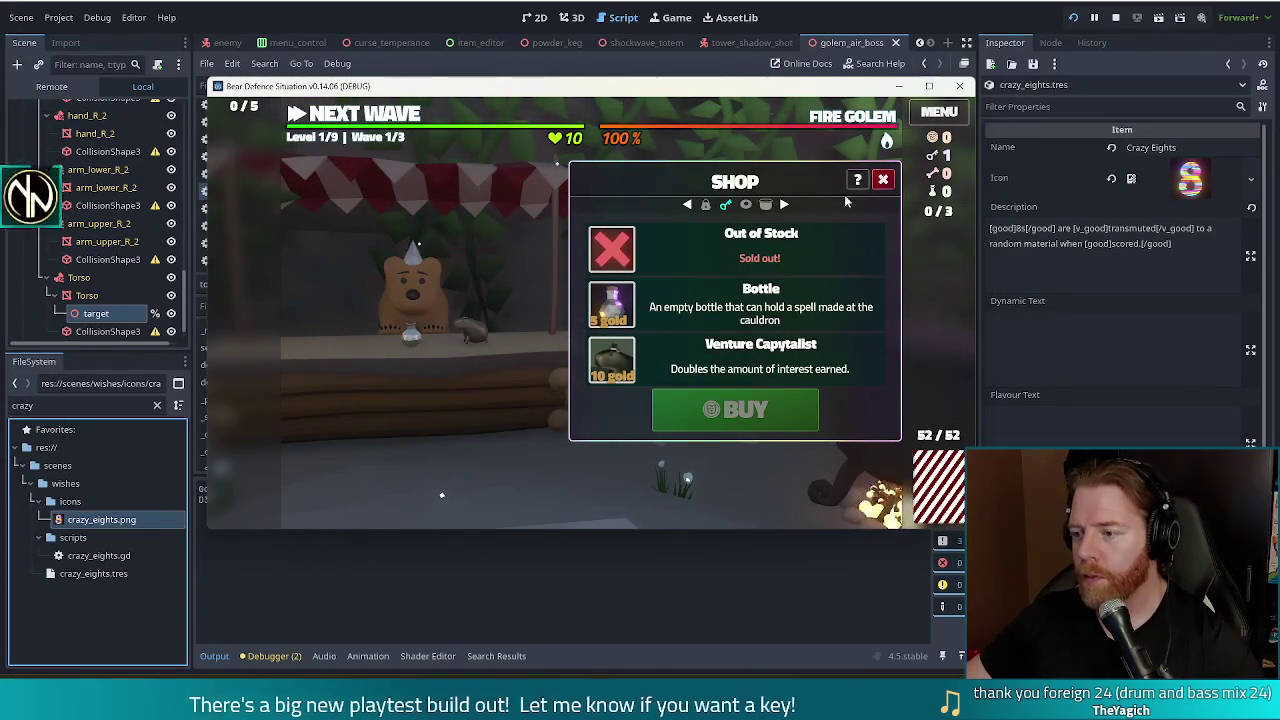
click(883, 179)
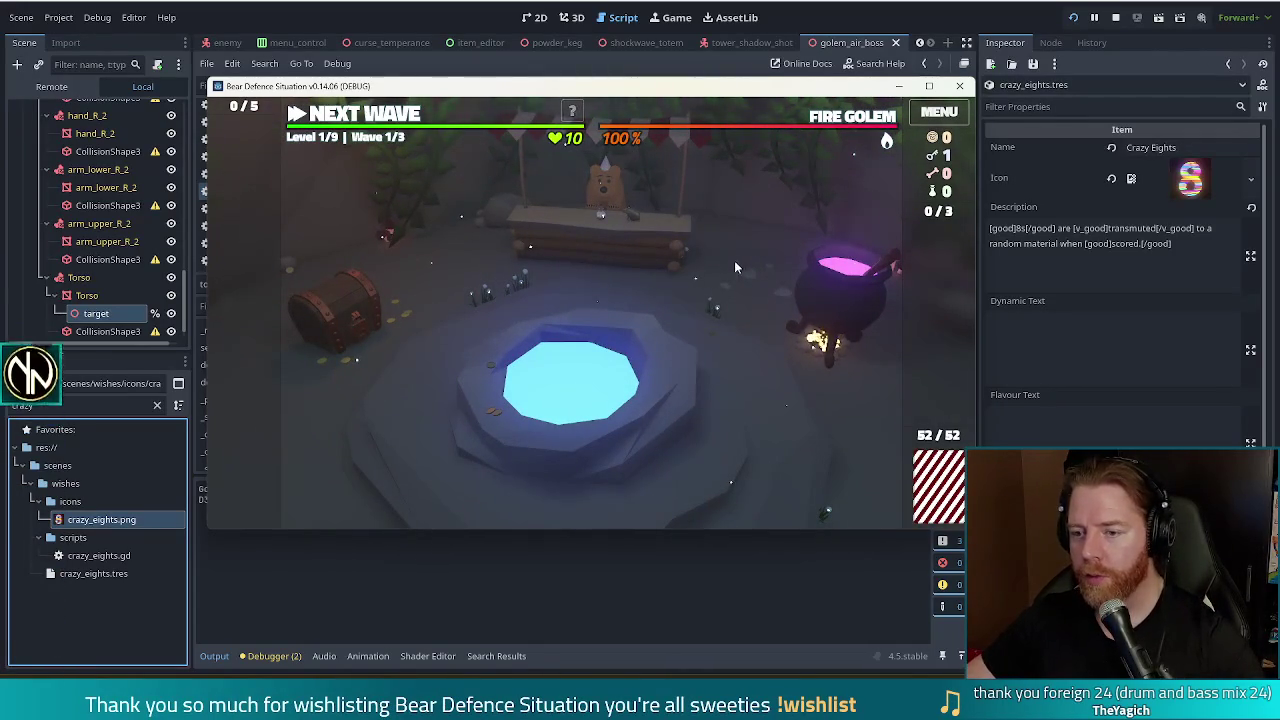
click(395, 126)
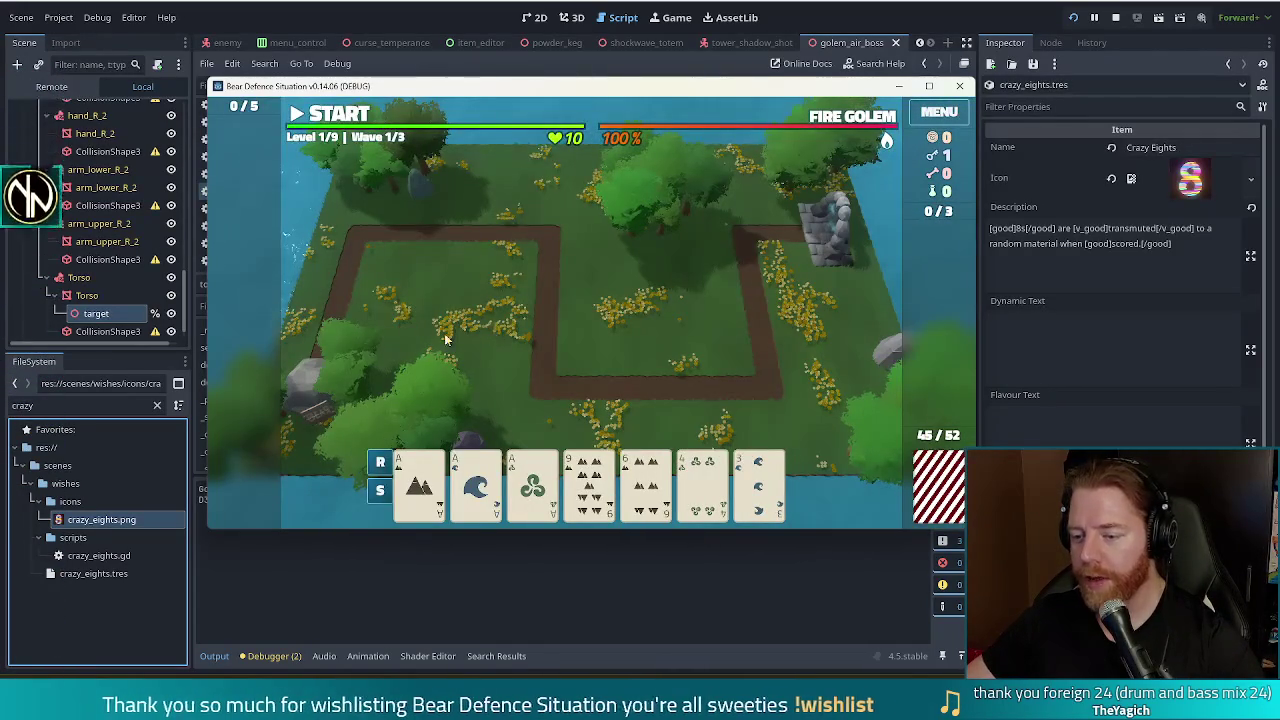
- Discard unwanted cards, including the 9 and 10 of Fire, for replacements
click(589, 482)
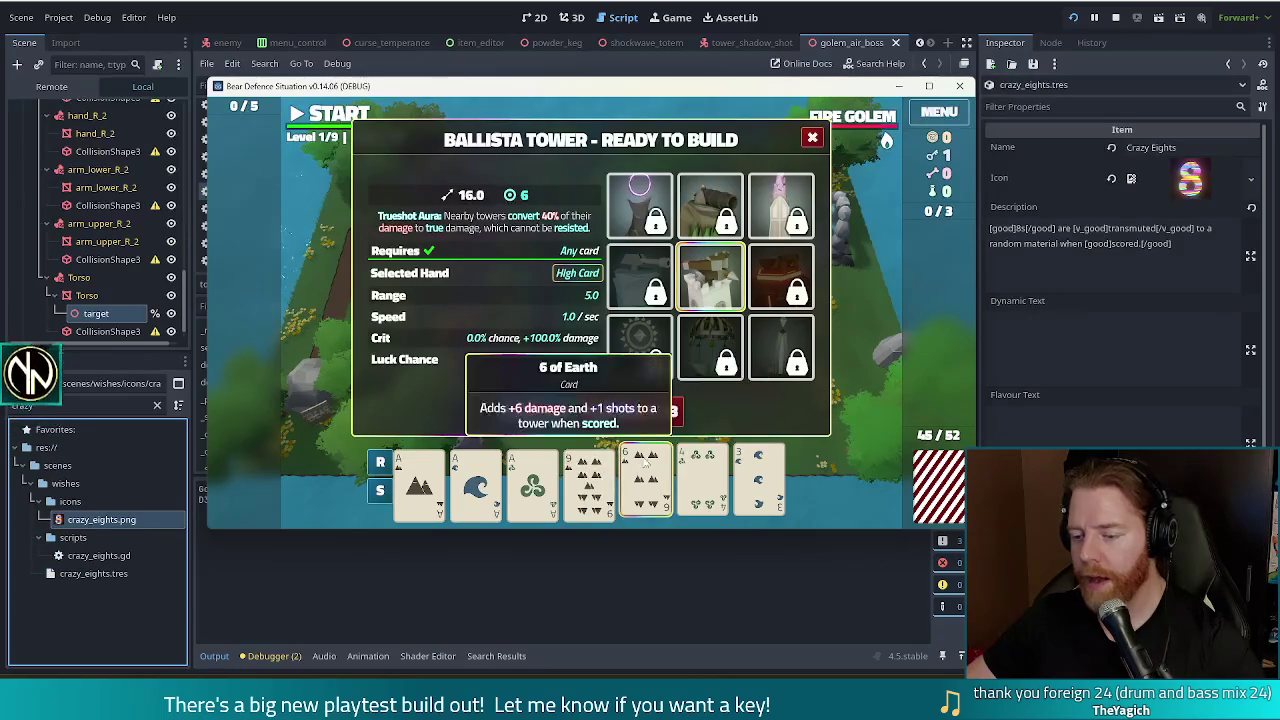
click(655, 416)
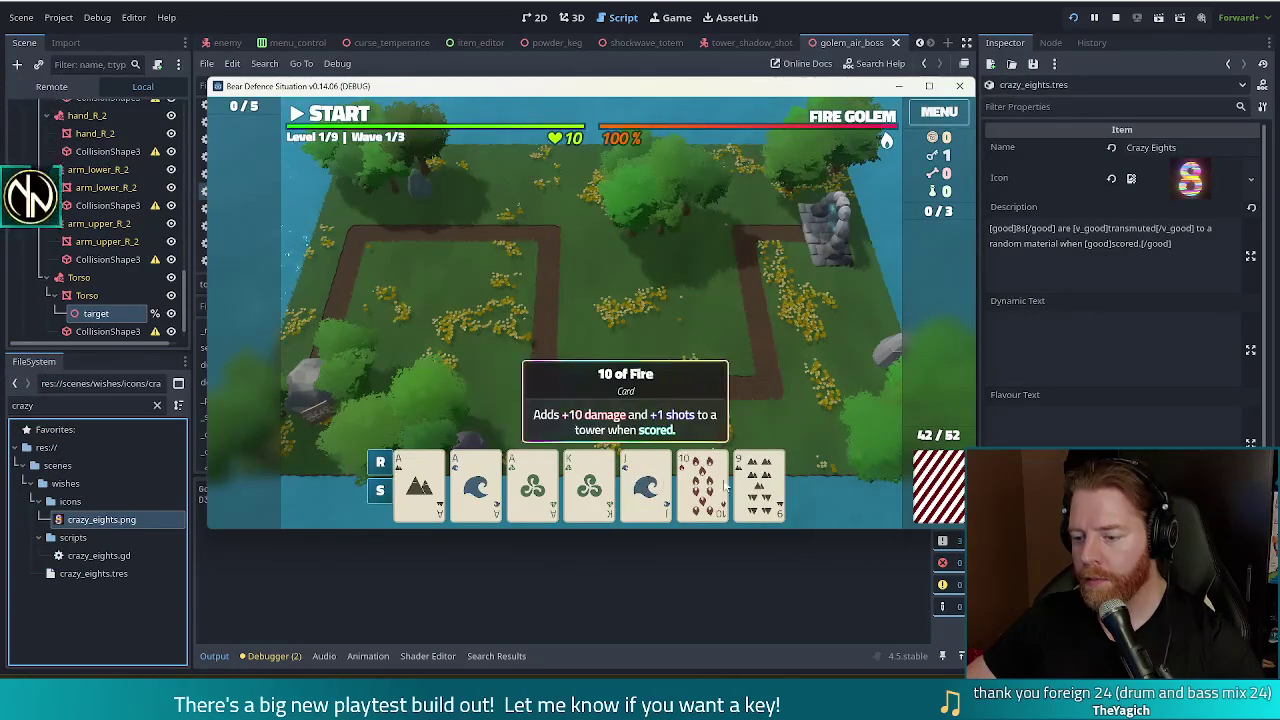
click(740, 487)
click(703, 485)
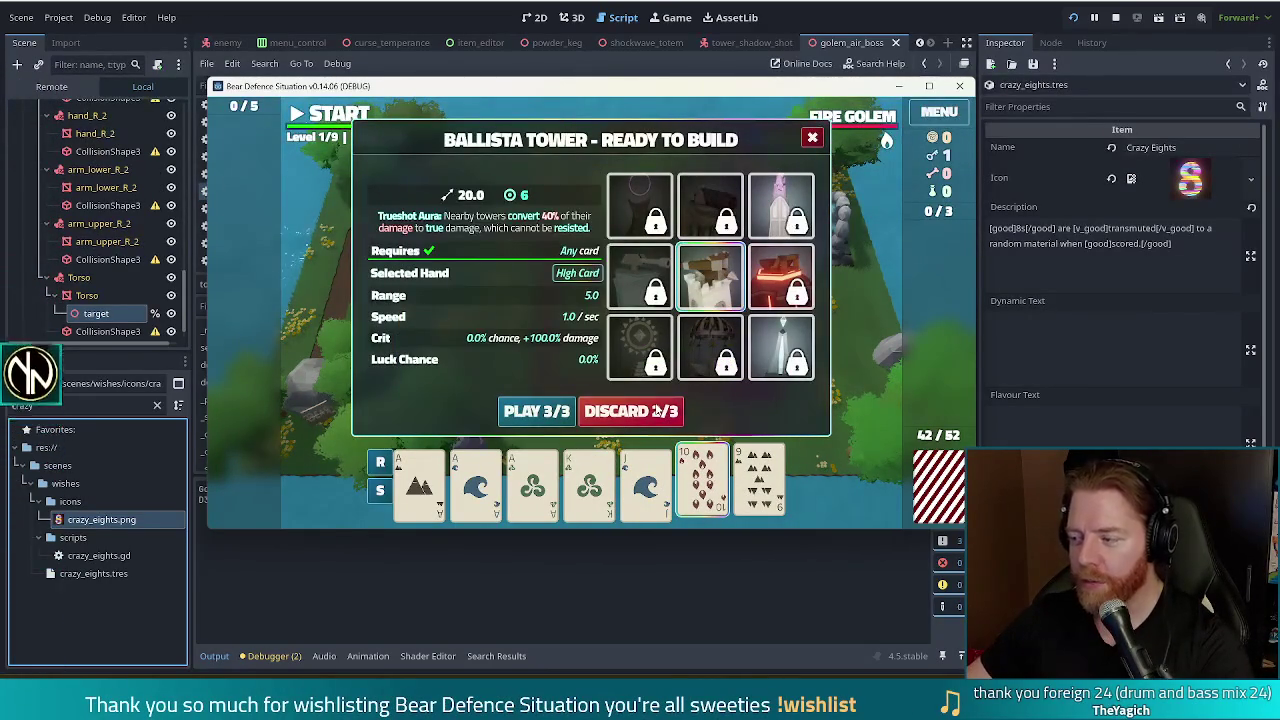
click(634, 413)
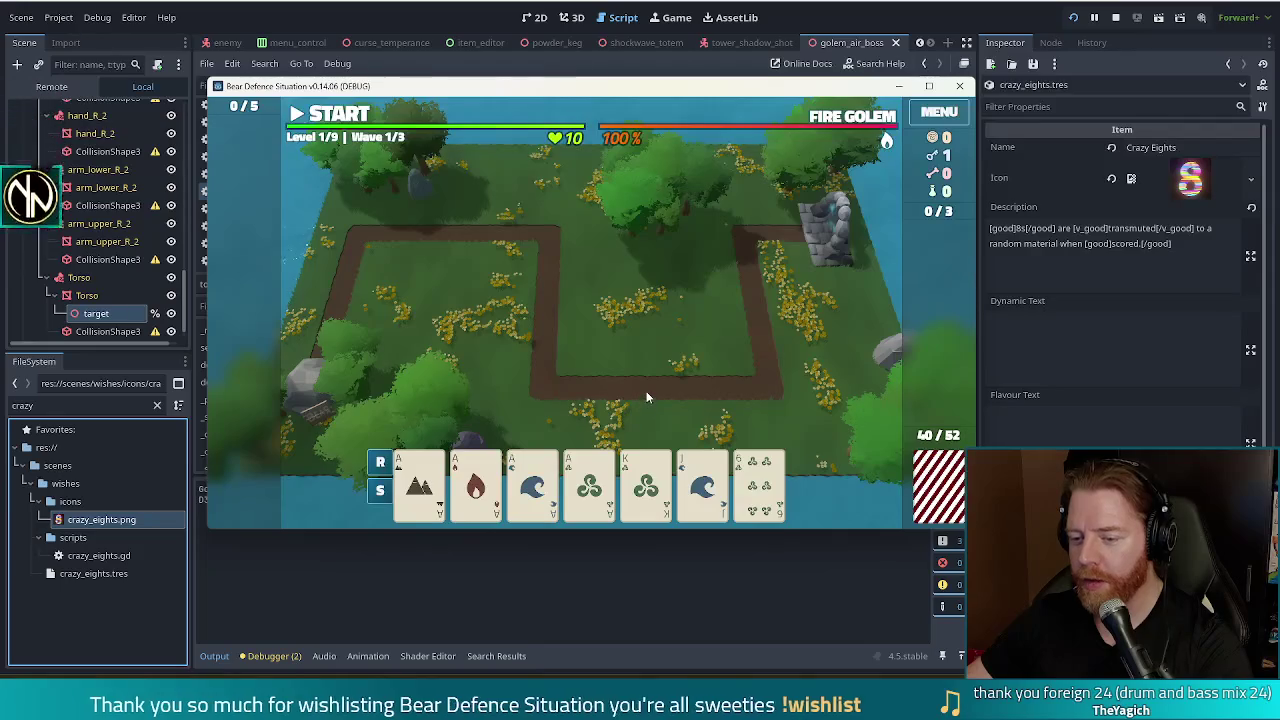
- Unlock the Lightning Tower with the key and build one from four Aces inside the path loop
click(445, 494)
click(475, 485)
click(532, 485)
click(589, 485)
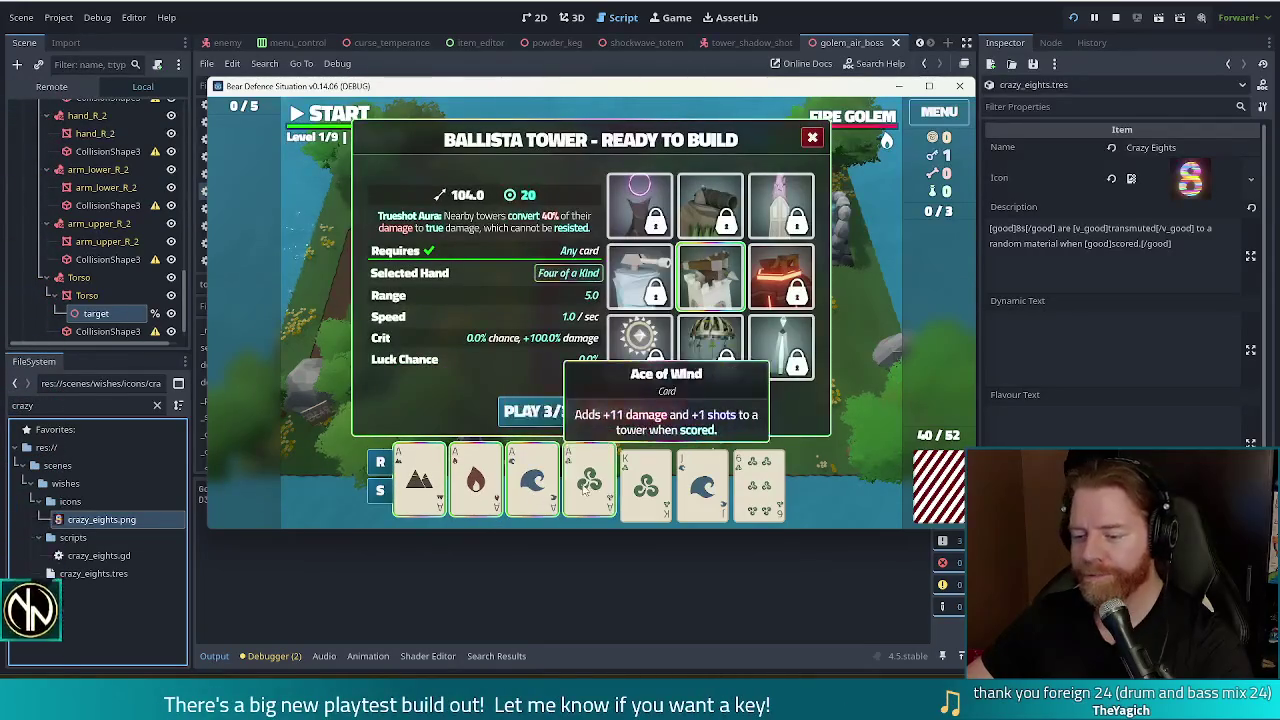
mouse_move(782, 348)
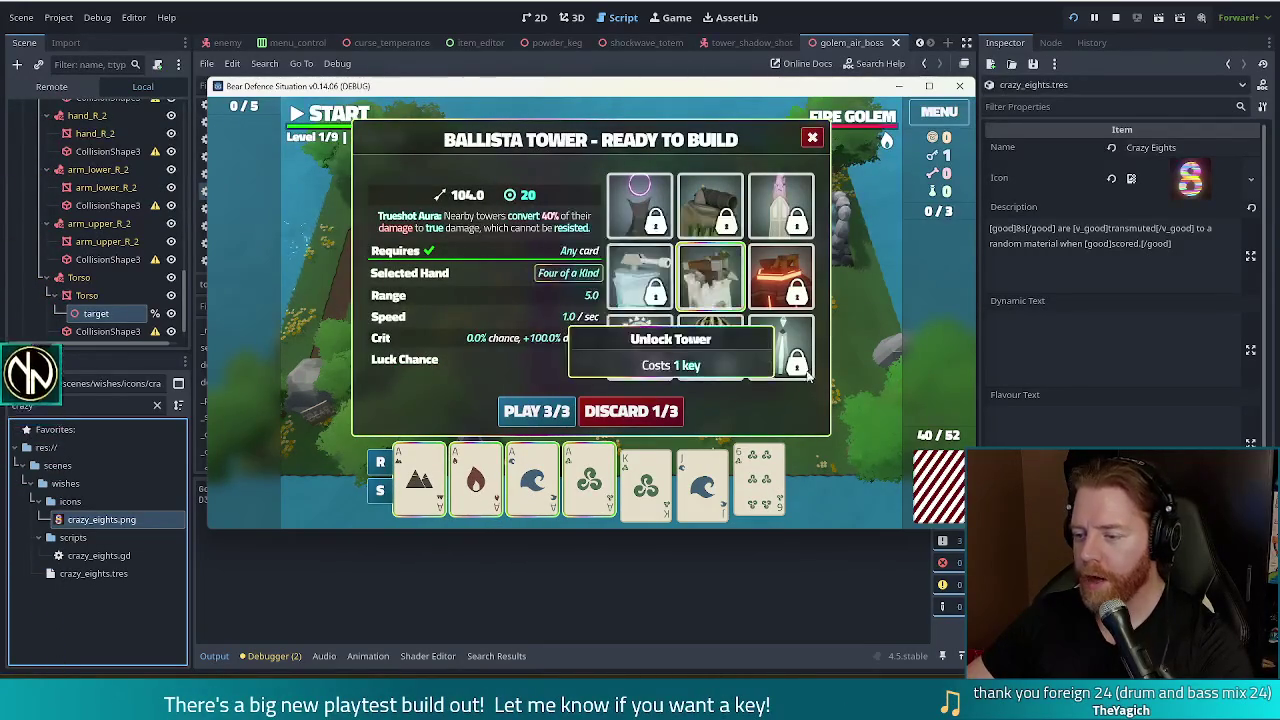
click(800, 360)
click(537, 411)
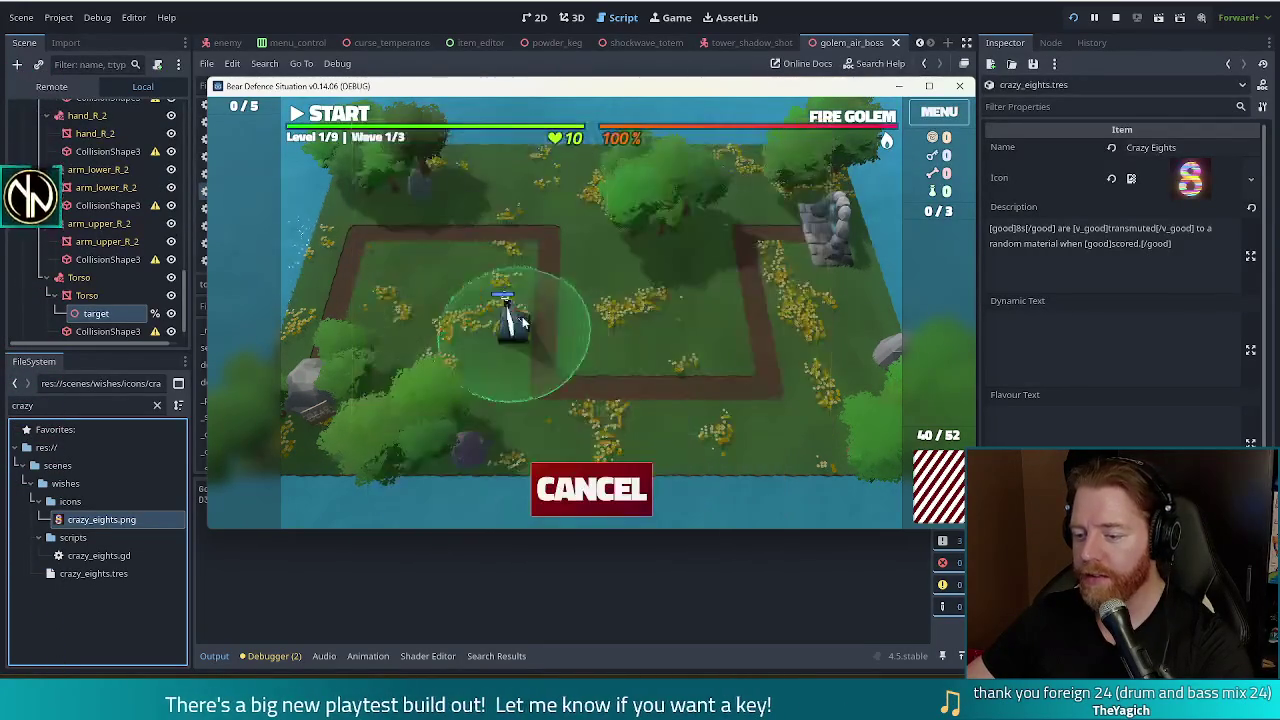
click(600, 340)
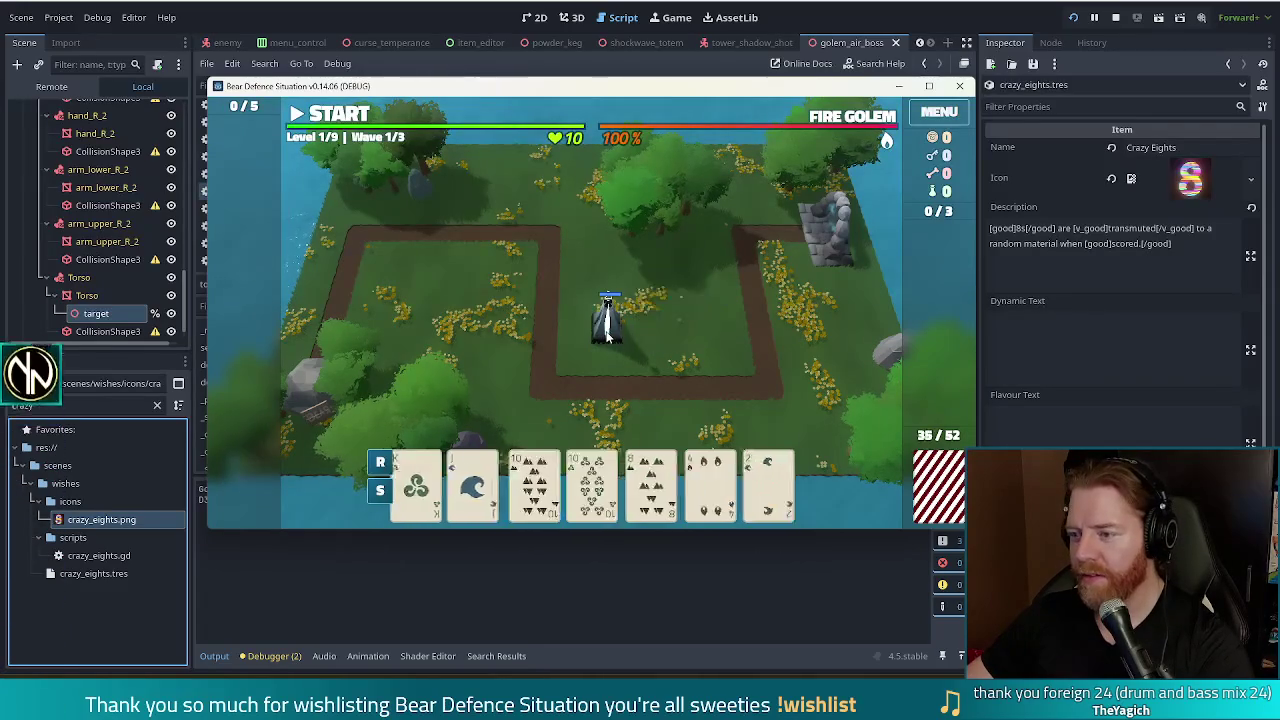
click(606, 340)
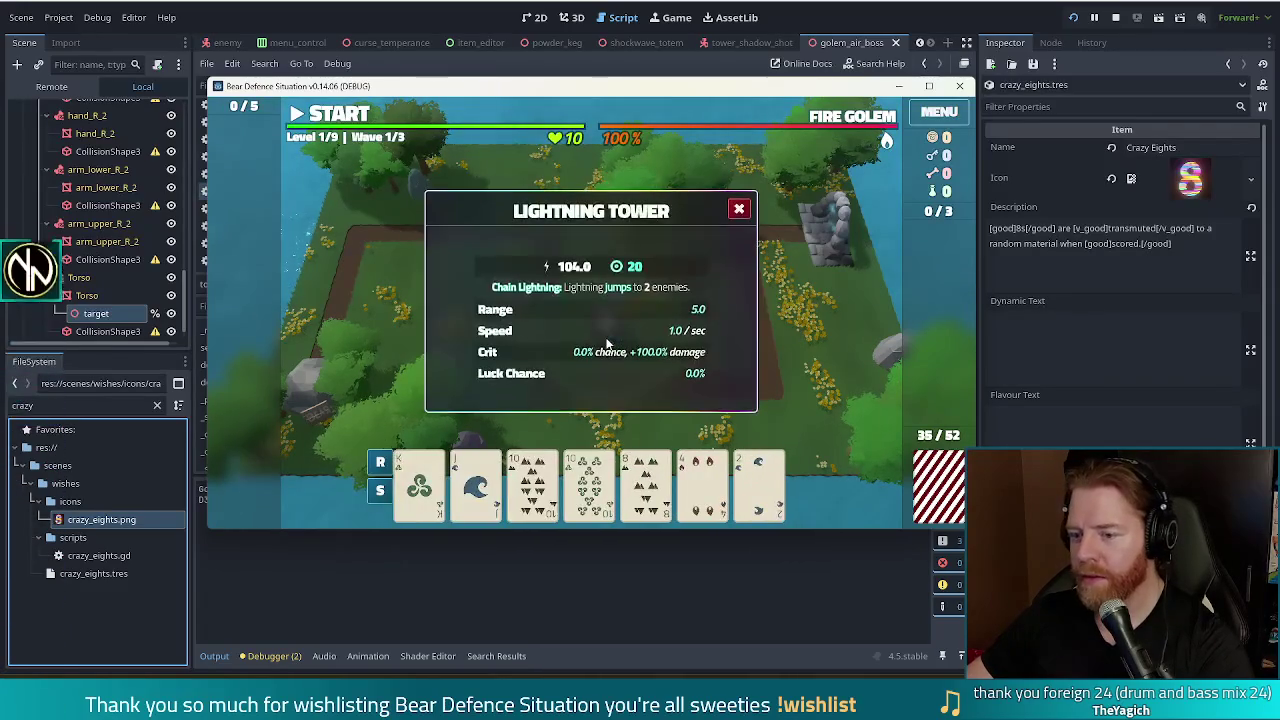
click(740, 209)
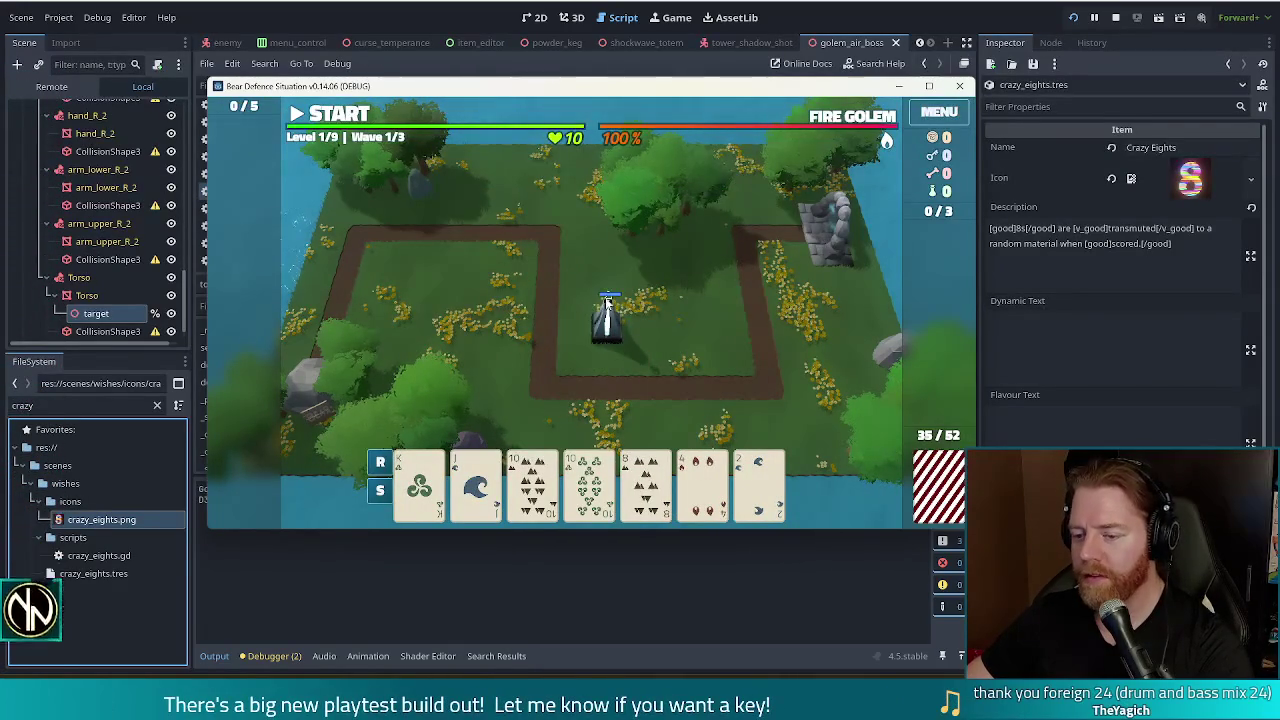
- Discard the 8, then play three Kings as a second Lightning Tower in the upper-left field
click(646, 485)
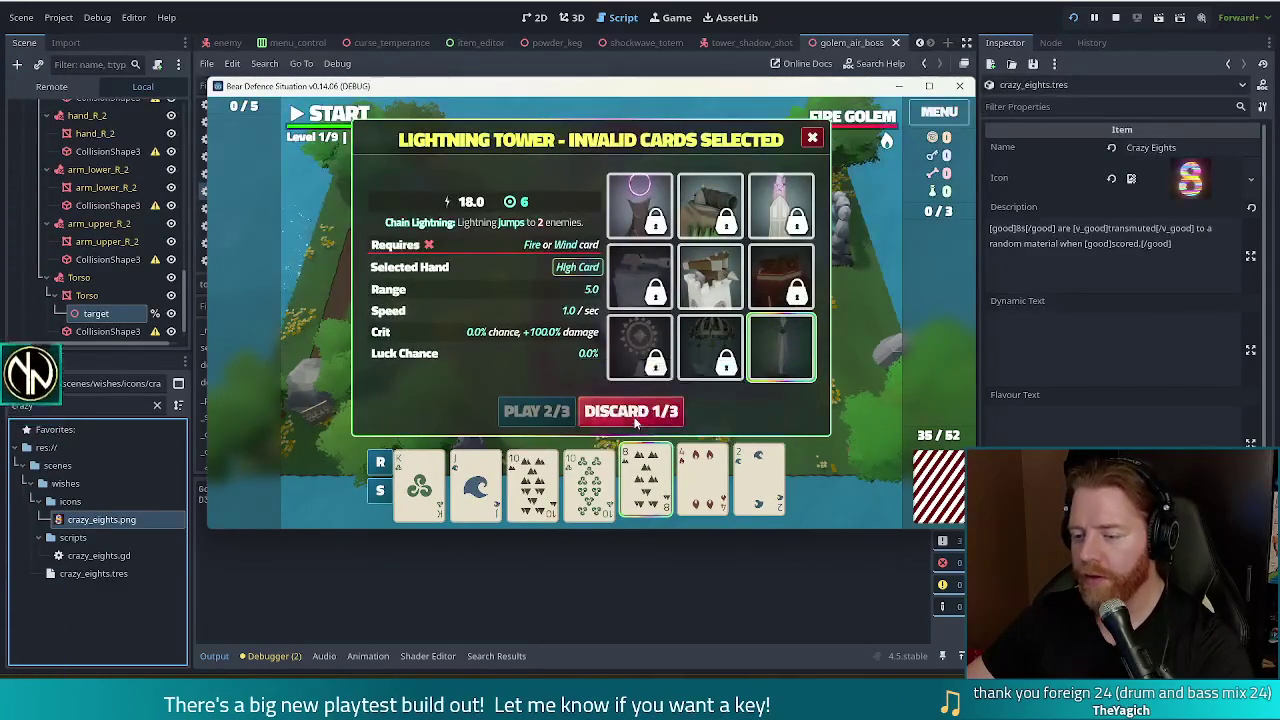
click(634, 412)
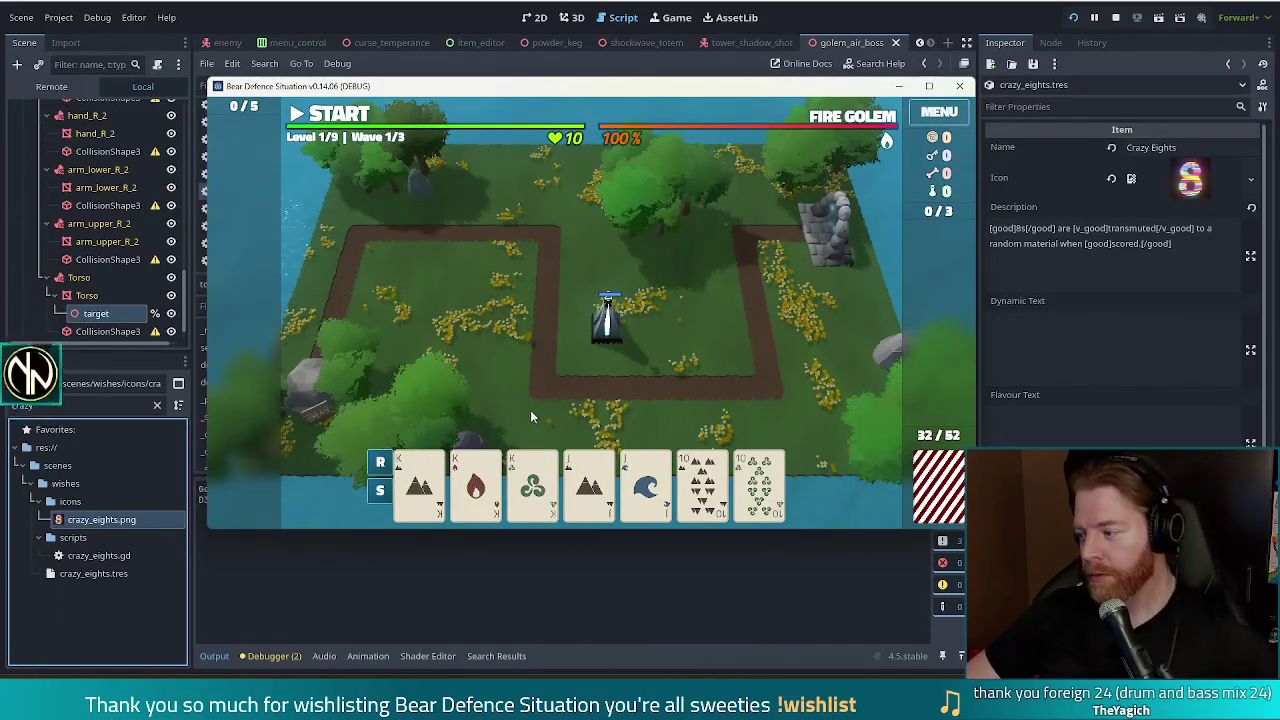
click(419, 485)
click(475, 485)
click(532, 485)
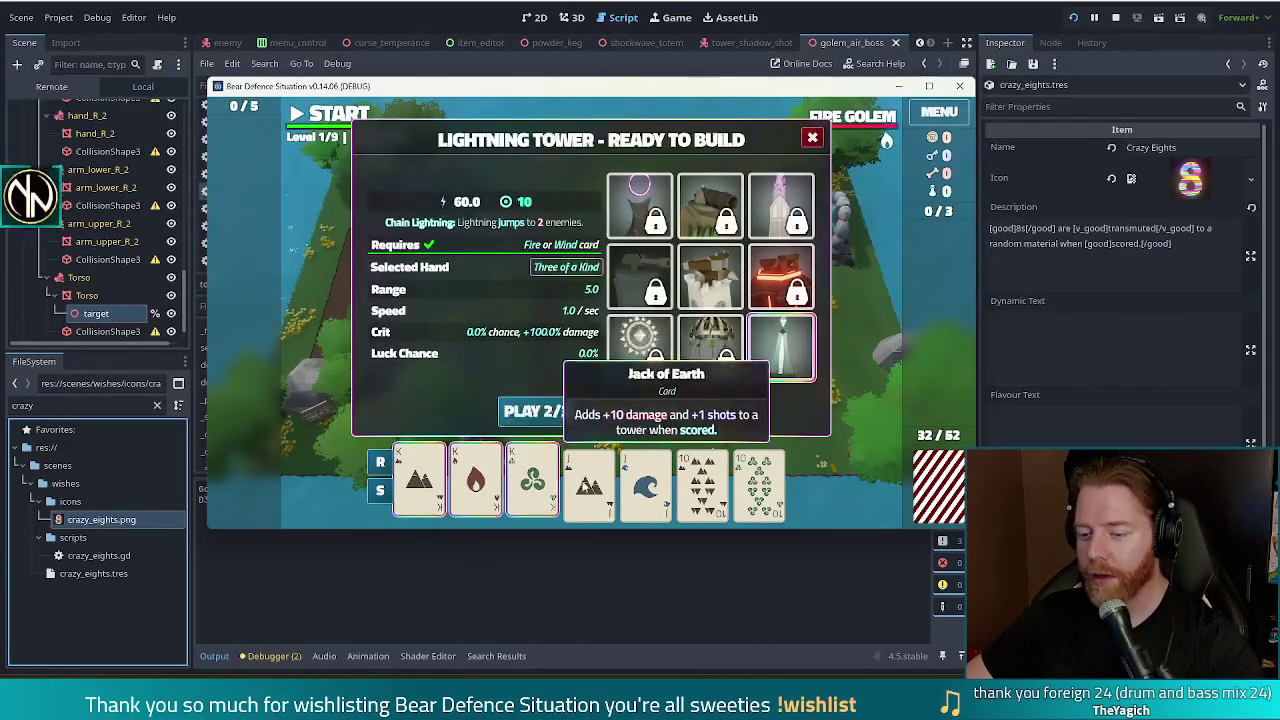
click(537, 412)
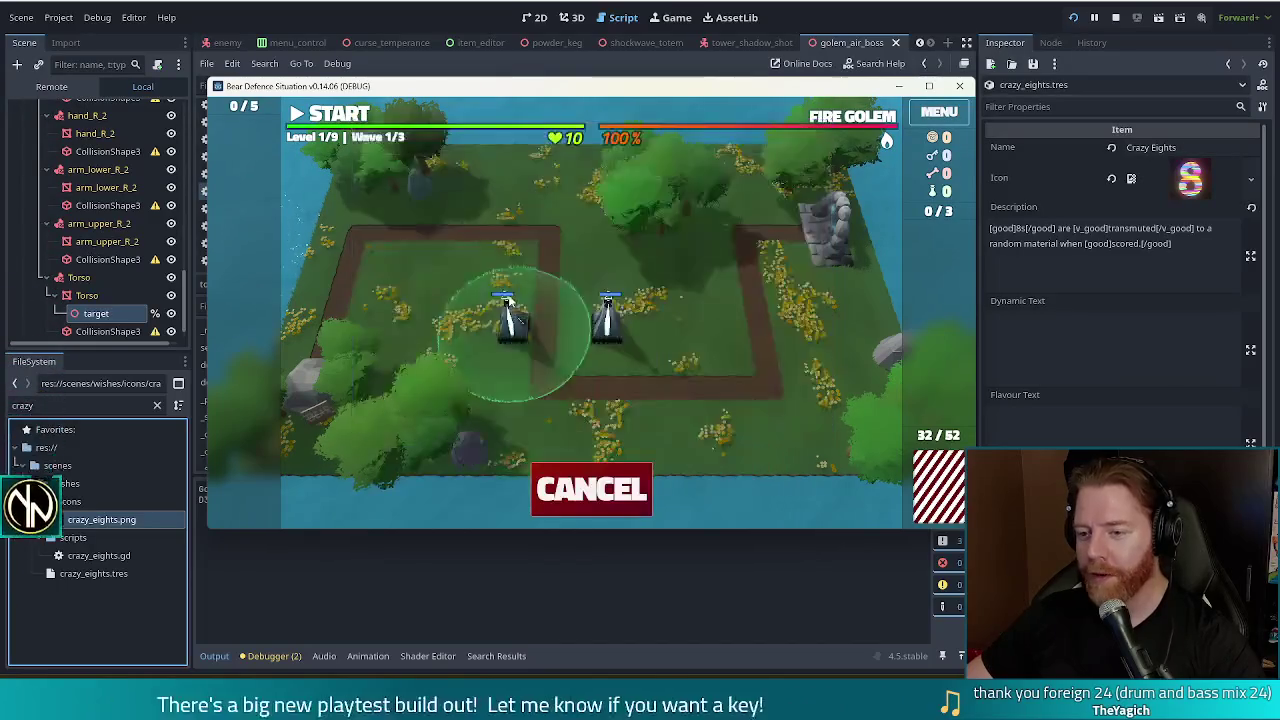
click(480, 252)
- Play waves 1 and 2, powering up the Lightning Tower with the pair of 5s and 3 of Wind
click(345, 116)
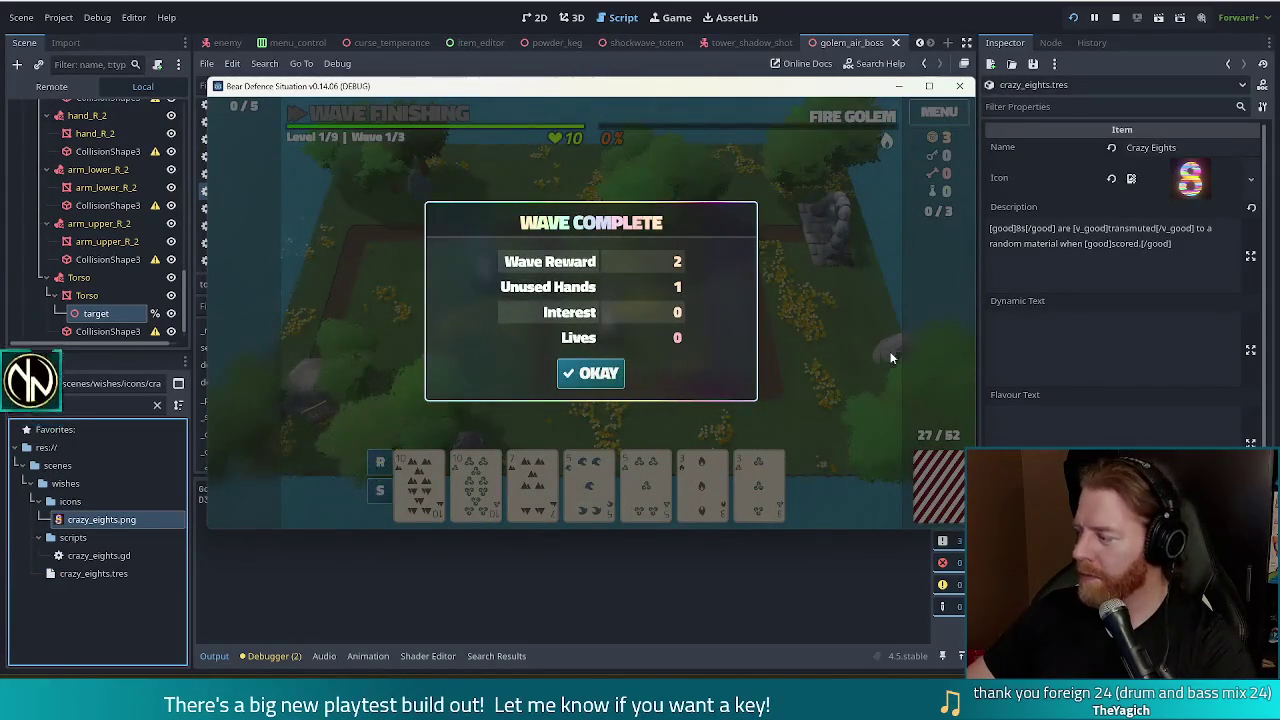
click(579, 377)
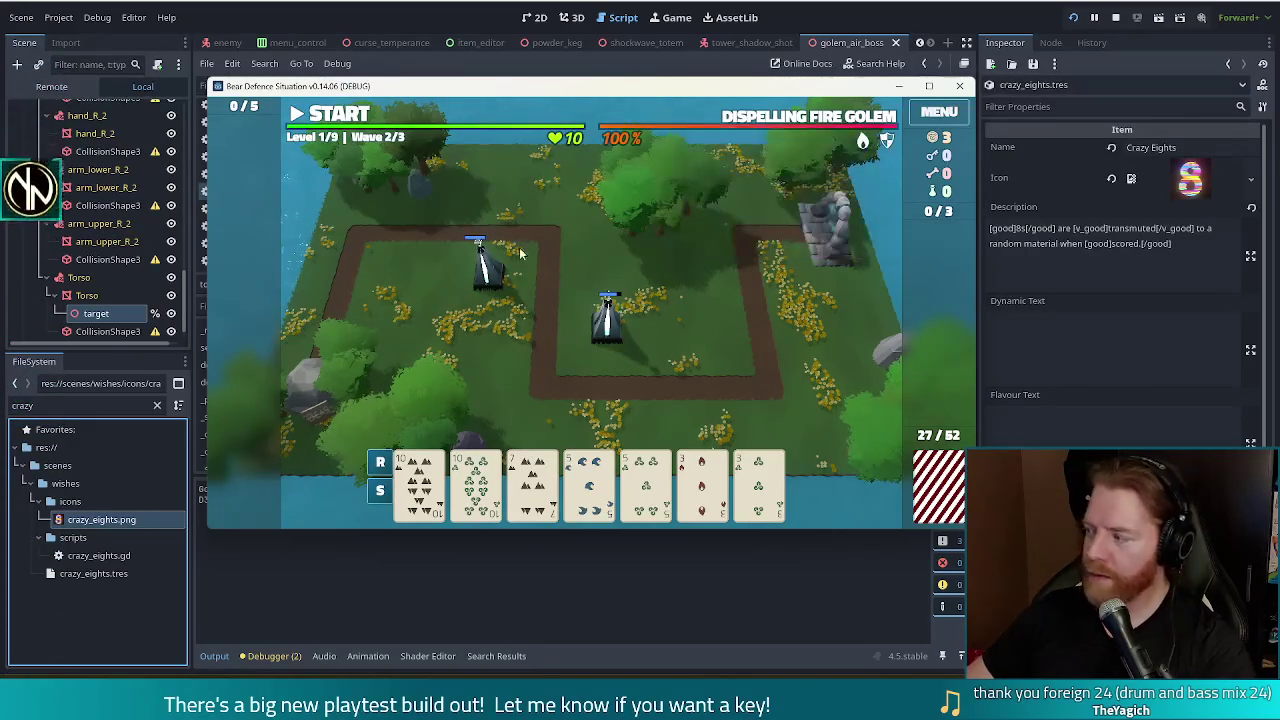
click(337, 117)
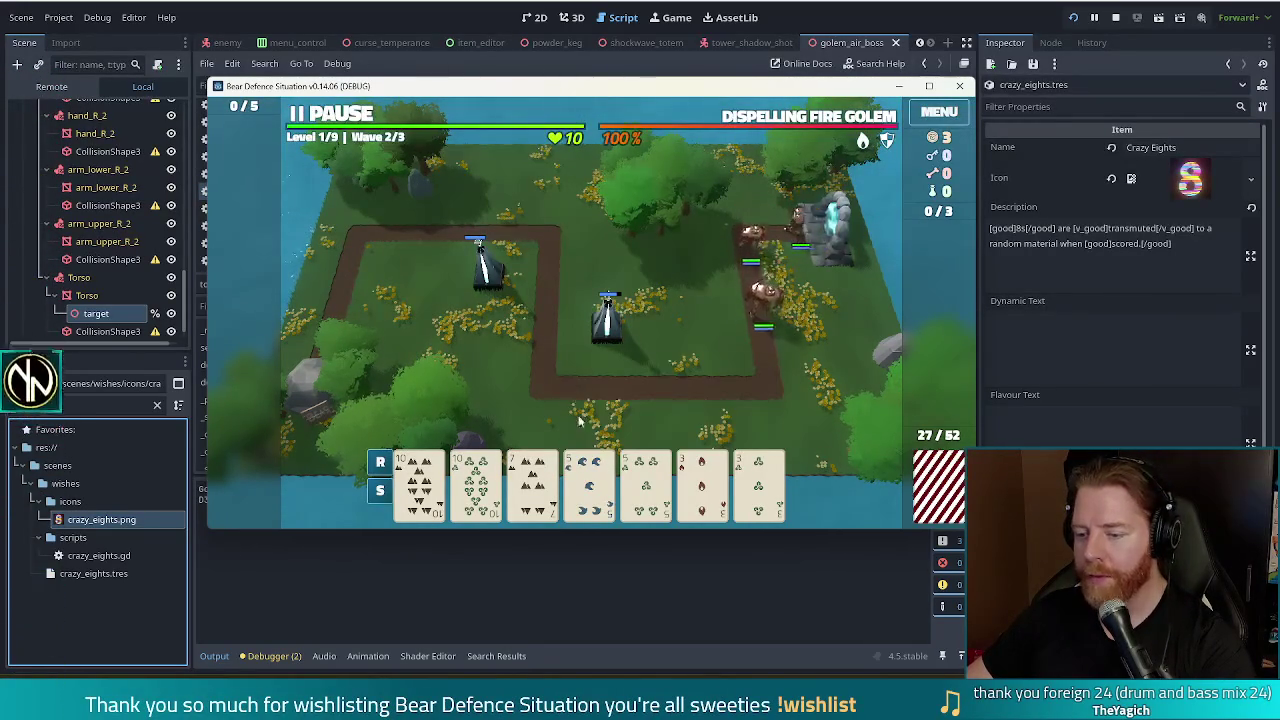
click(607, 318)
click(648, 483)
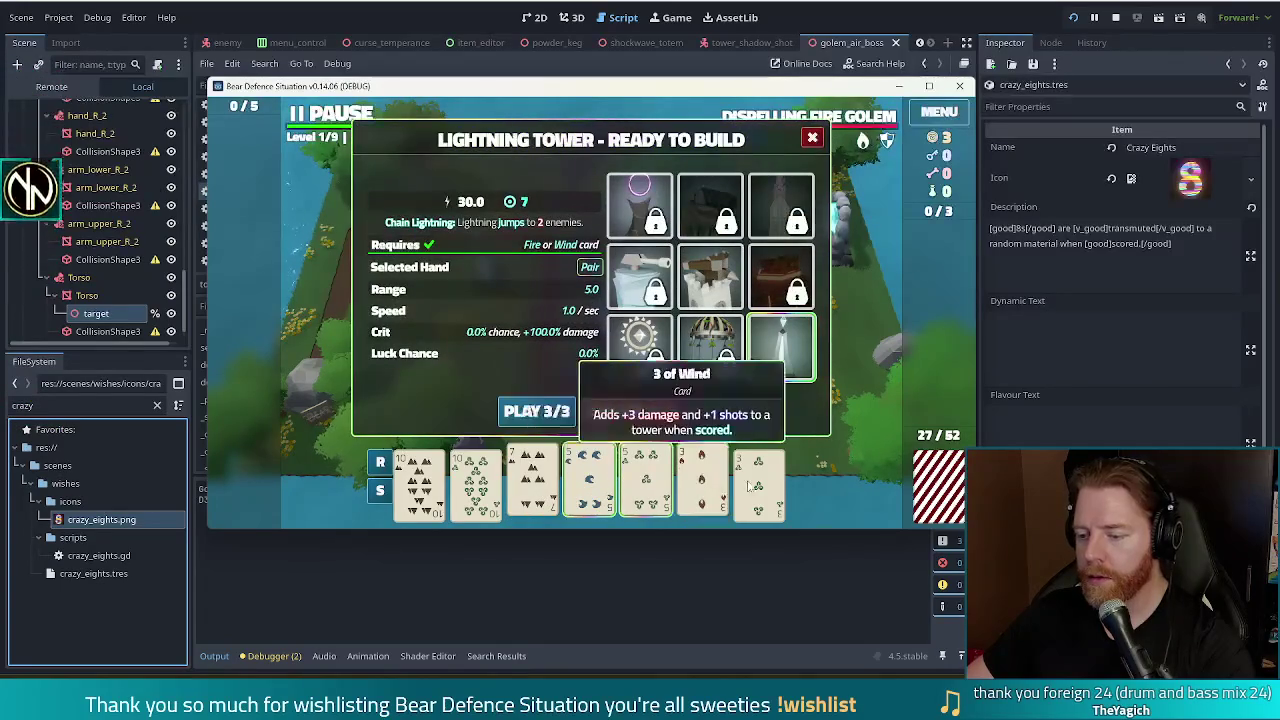
click(534, 409)
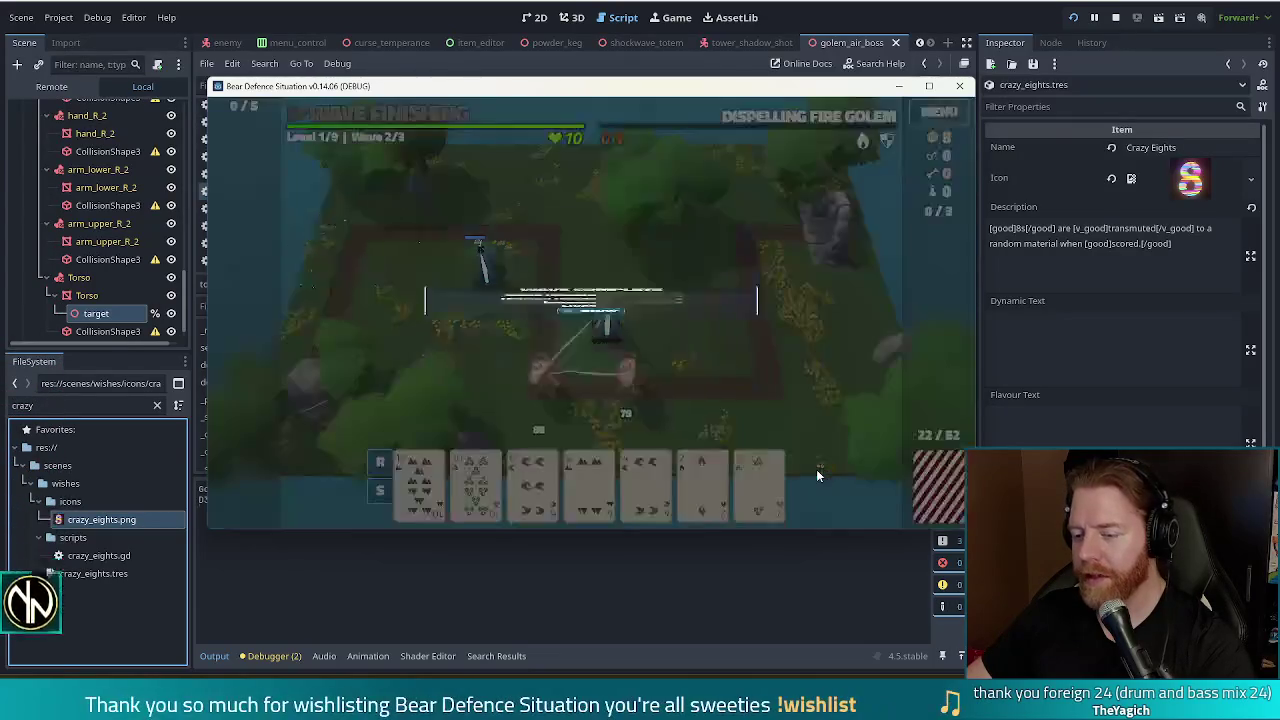
click(591, 371)
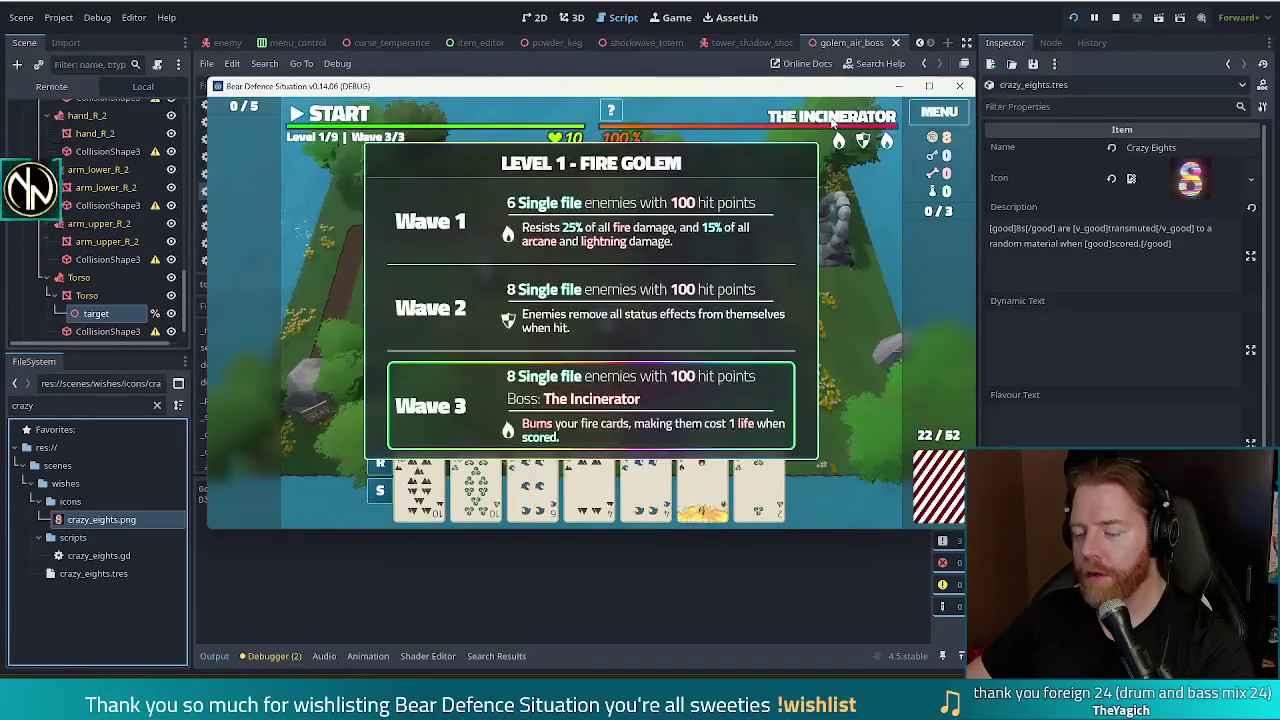
mouse_move(702, 485)
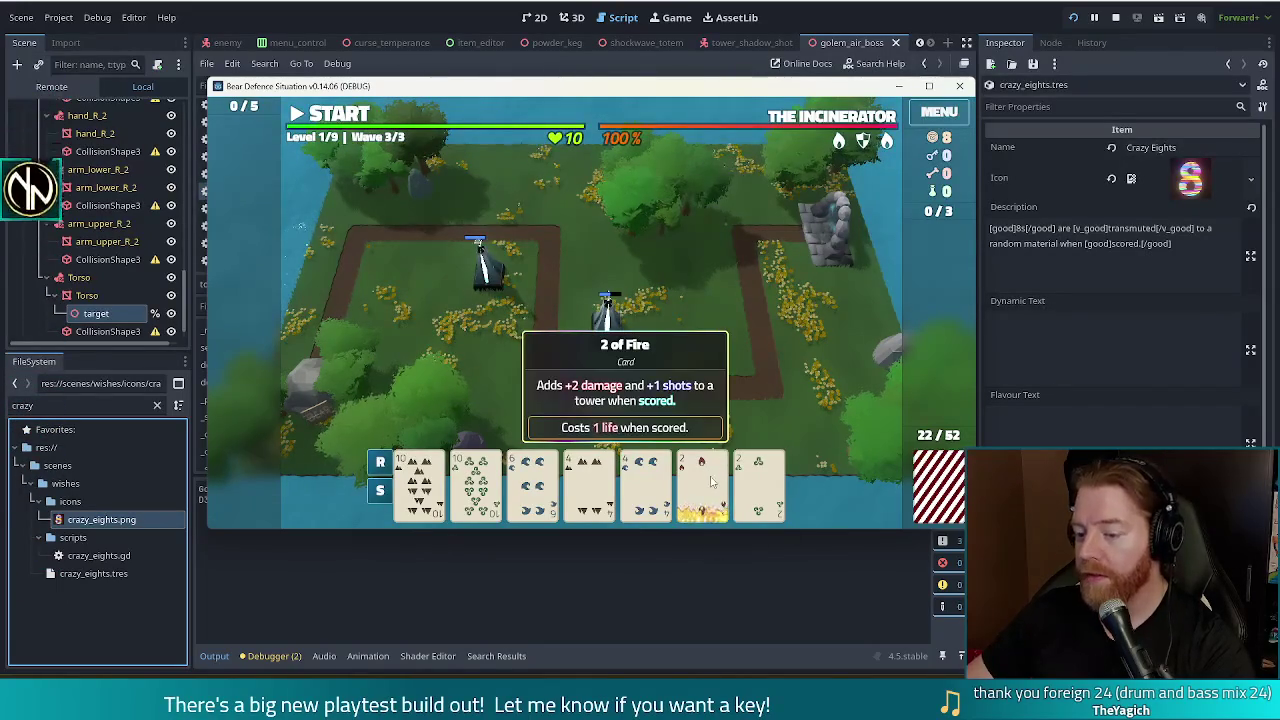
- Discard the two 4s, place a Lightning Tower from the pair of 10s beside the path, and clear wave 3
click(593, 489)
click(645, 489)
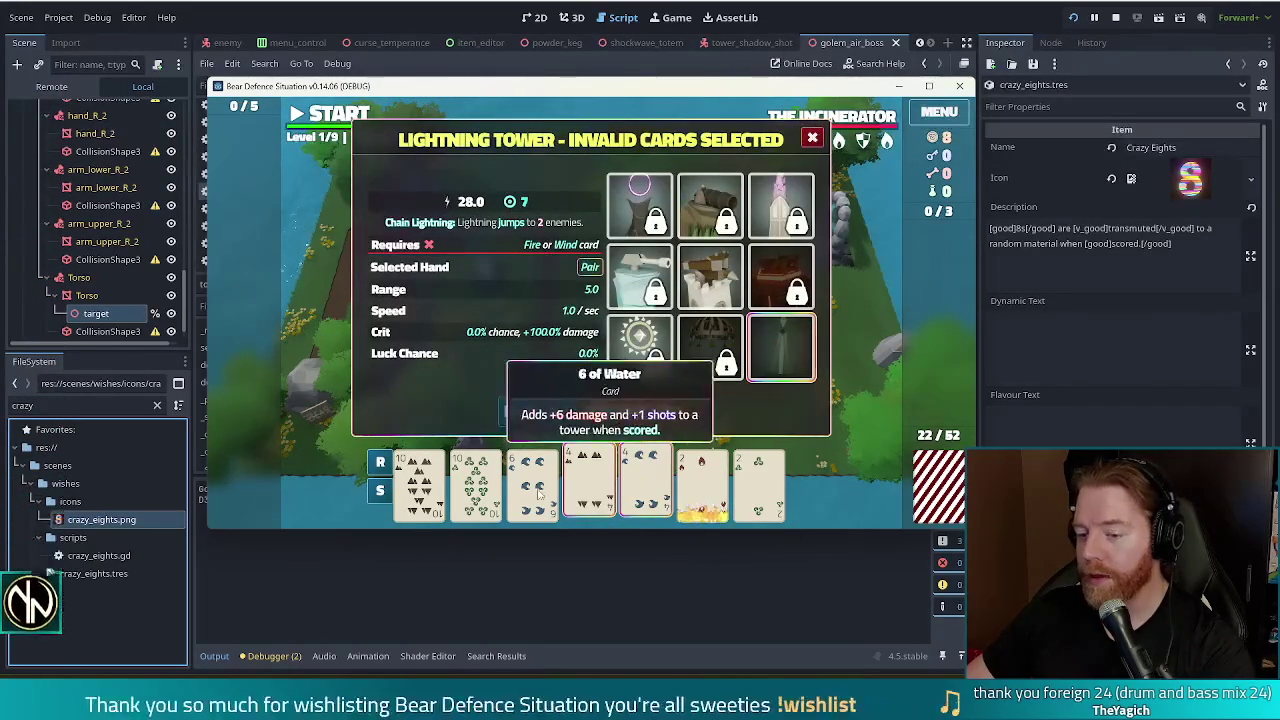
click(667, 423)
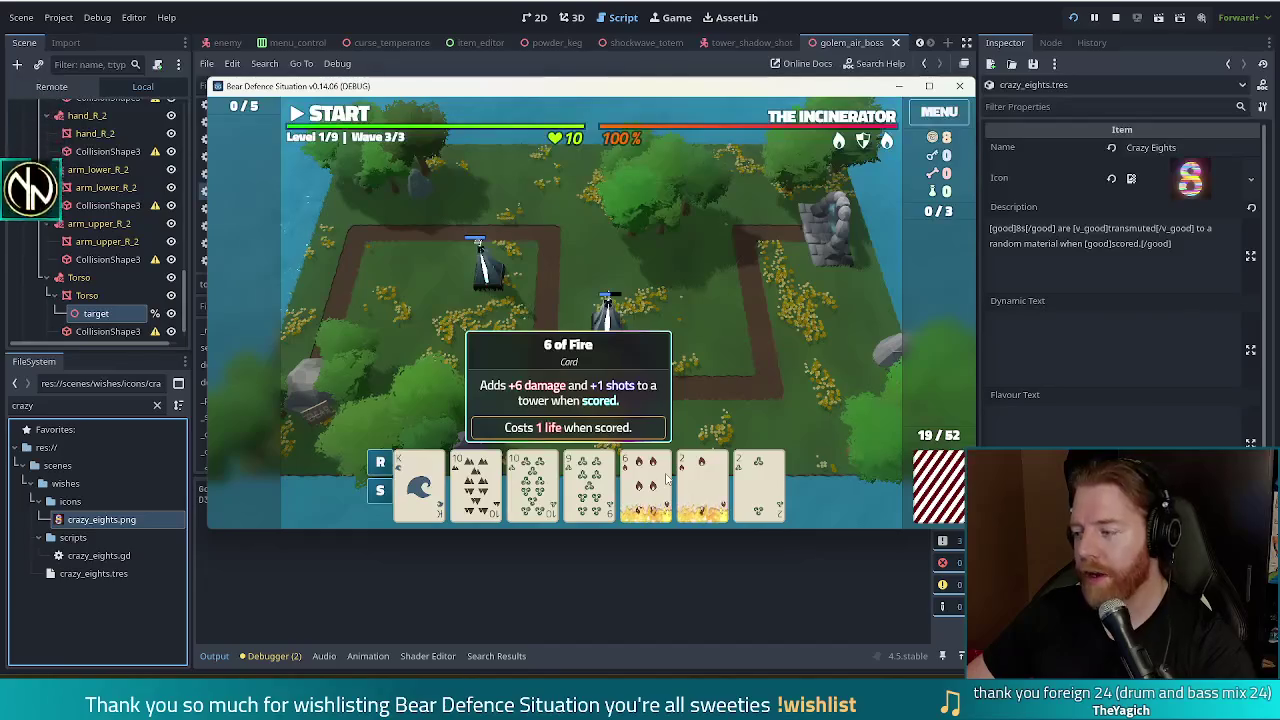
click(476, 485)
click(533, 485)
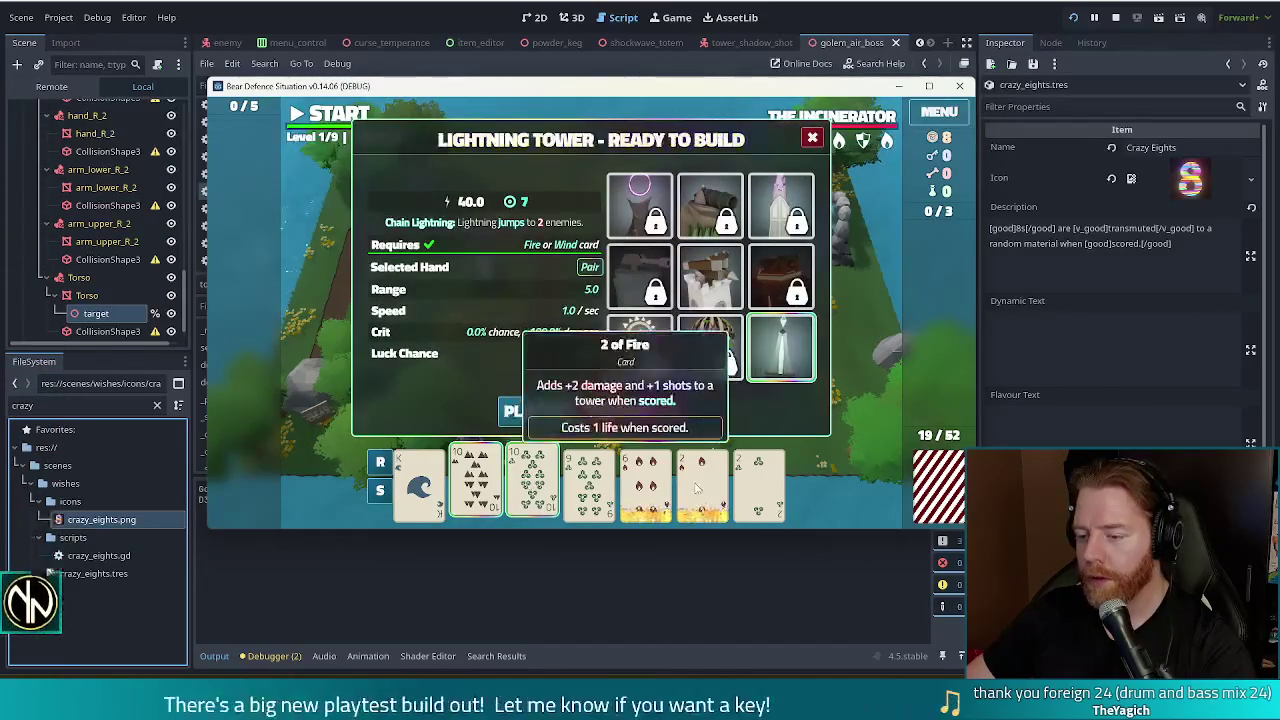
click(697, 488)
click(510, 423)
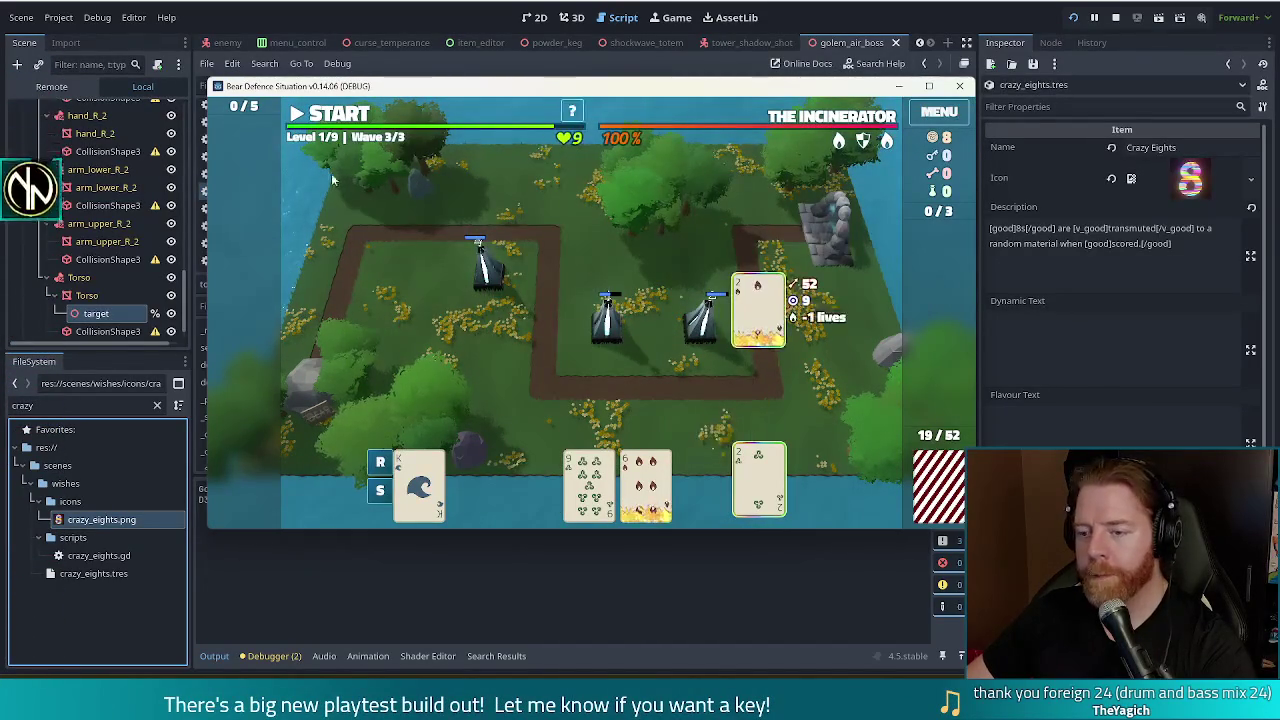
click(330, 116)
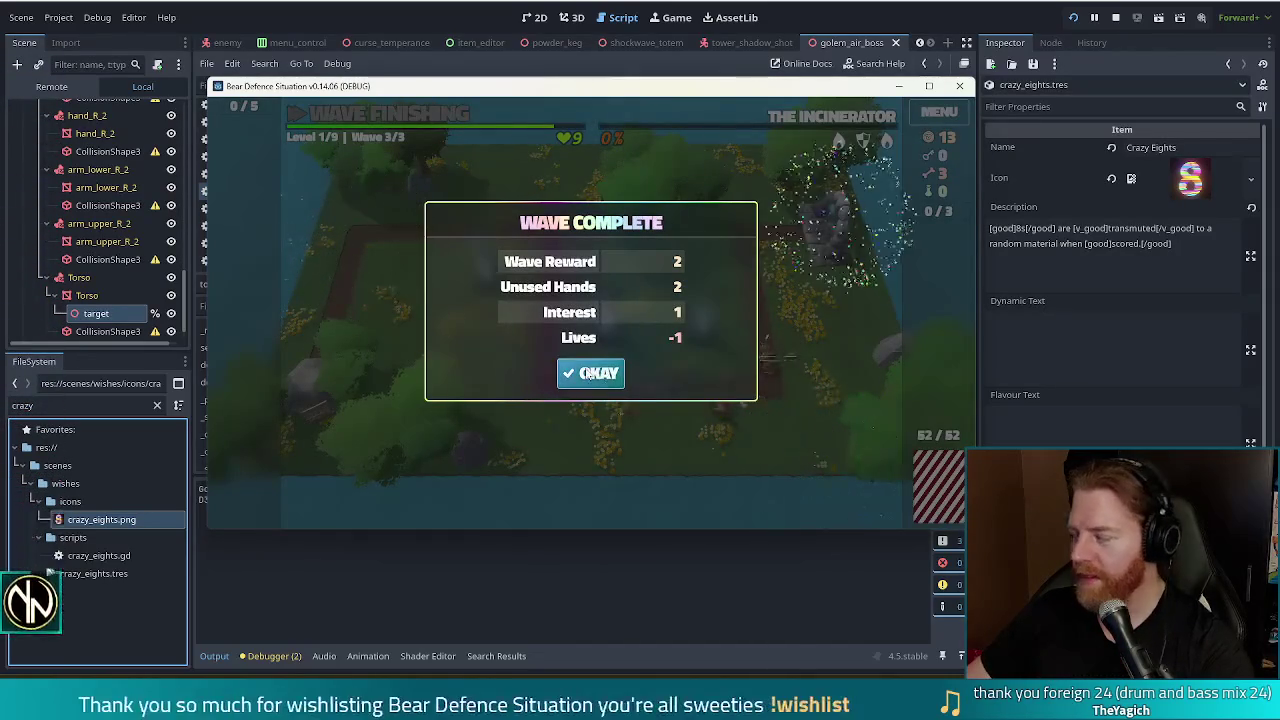
click(589, 373)
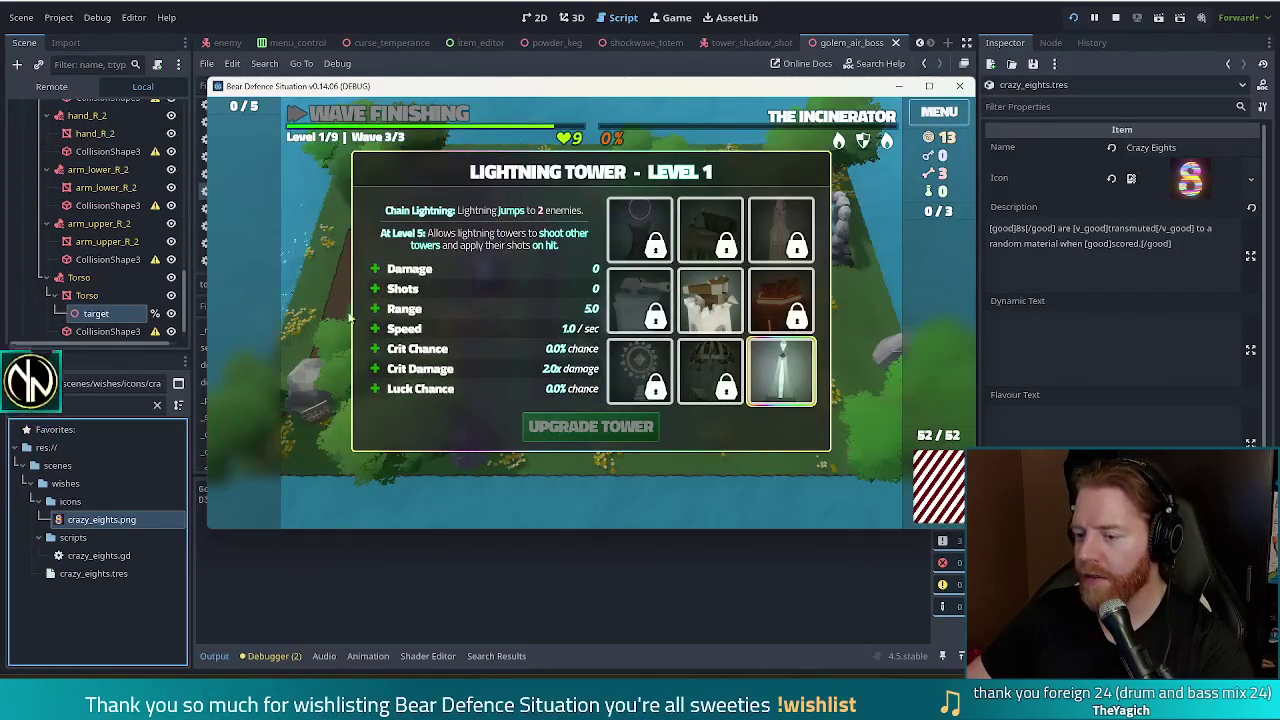
- Upgrade the Lightning Tower's shots to Level 2 and throw 5 coins into the wishing well
click(420, 288)
click(590, 426)
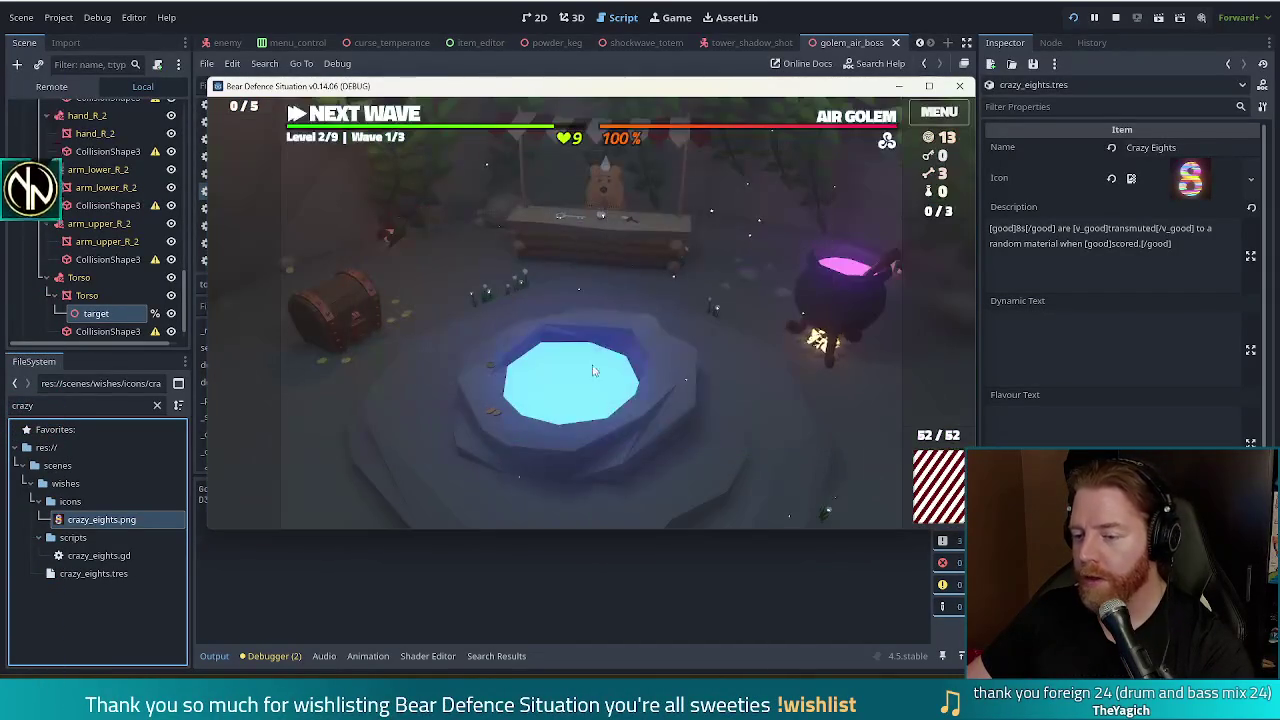
click(643, 352)
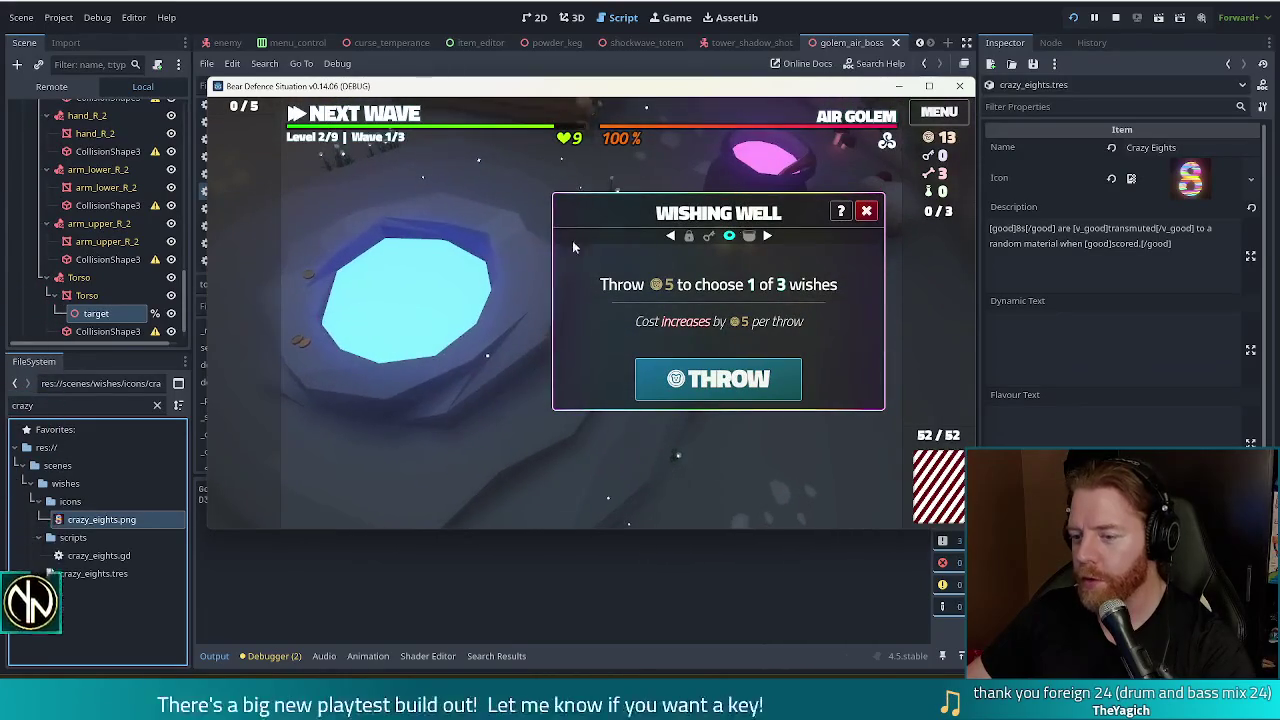
click(718, 380)
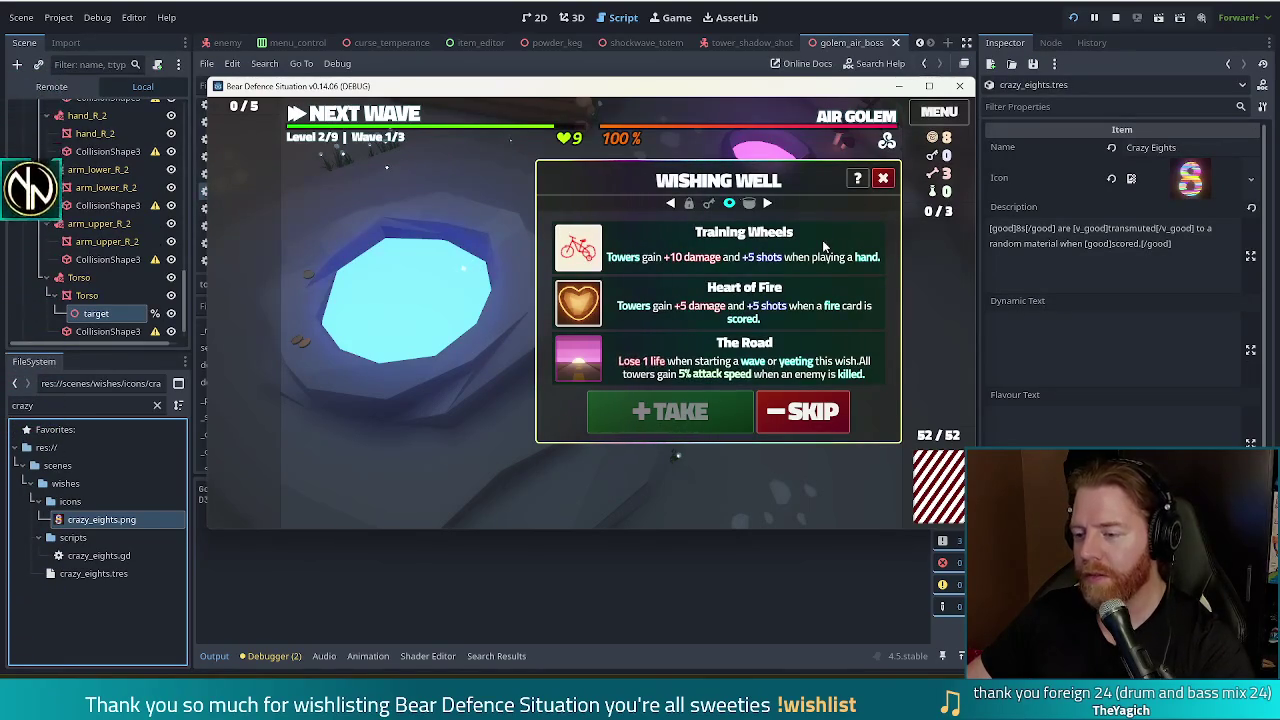
- Take The Road wish and open the cauldron
click(634, 367)
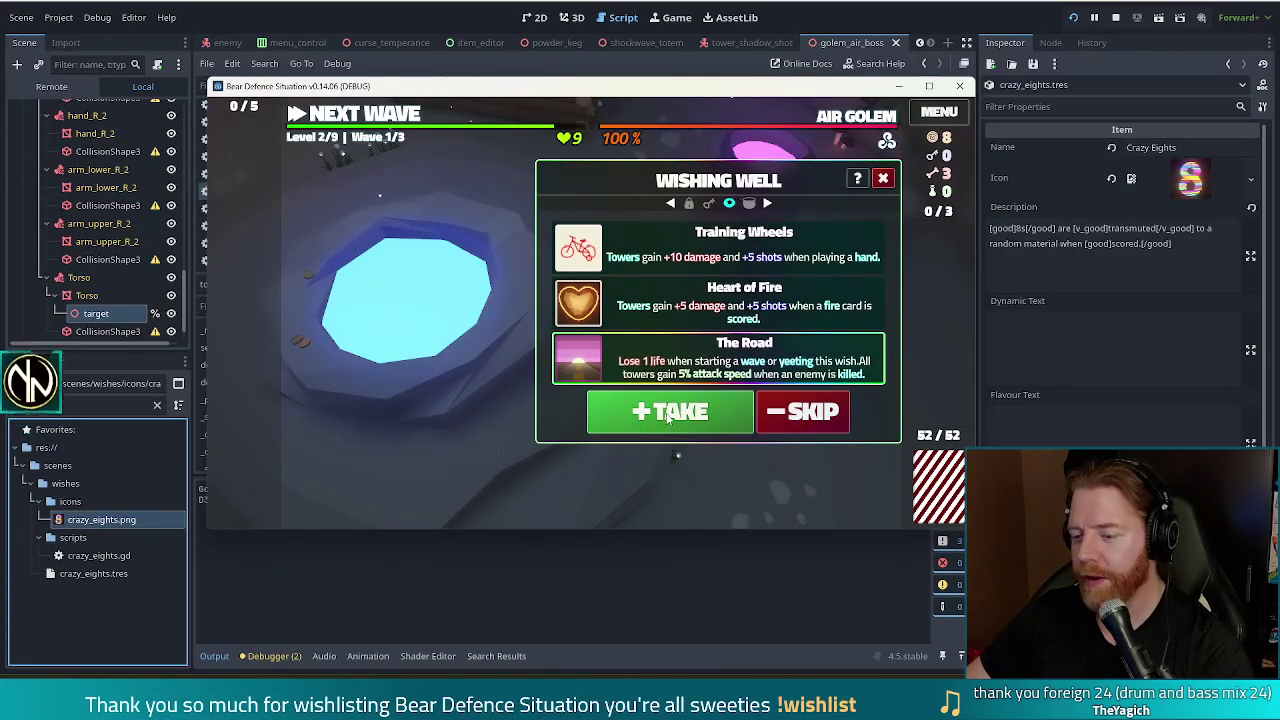
click(669, 416)
click(866, 211)
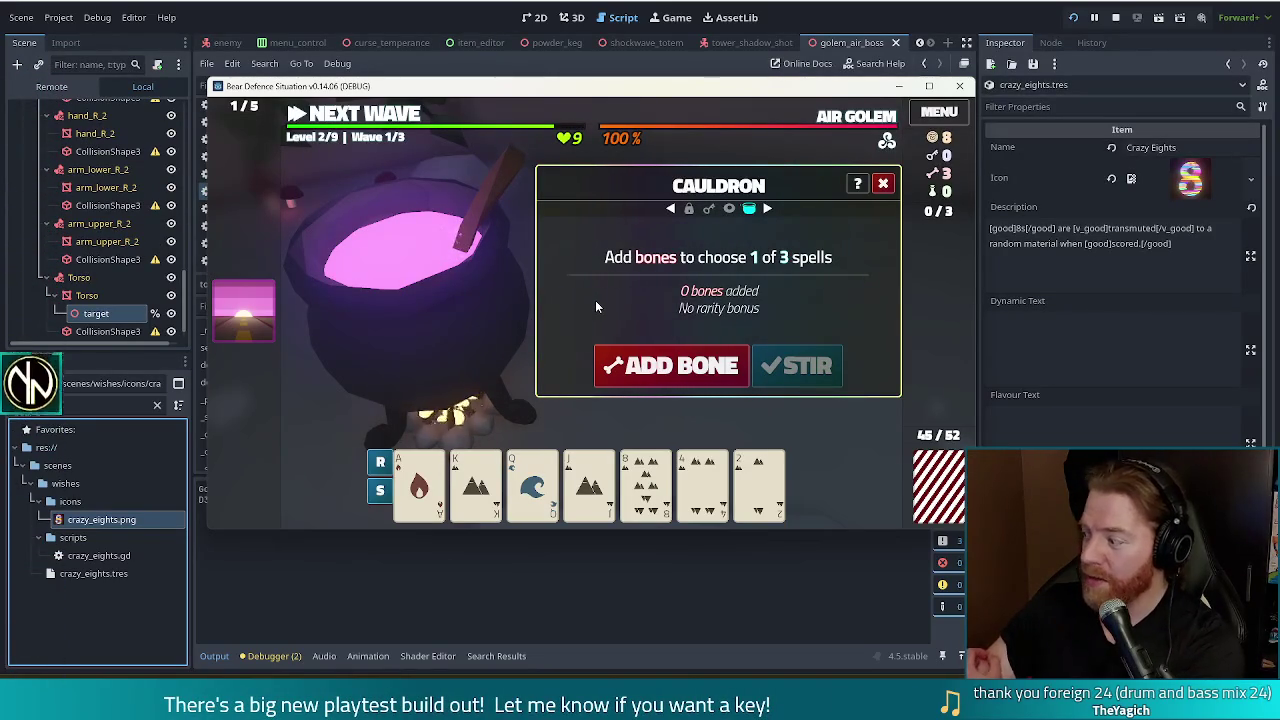
- Add bones to the cauldron and stir it to reveal rare spells
click(683, 368)
click(683, 368)
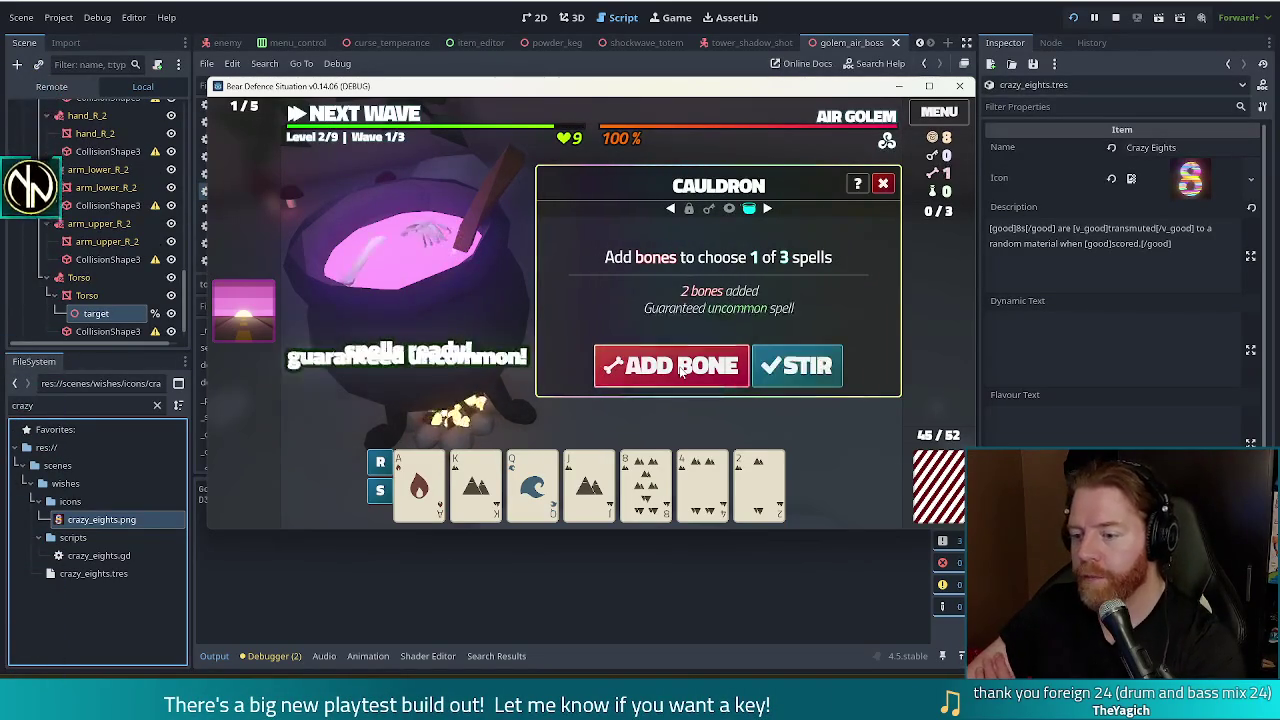
click(683, 368)
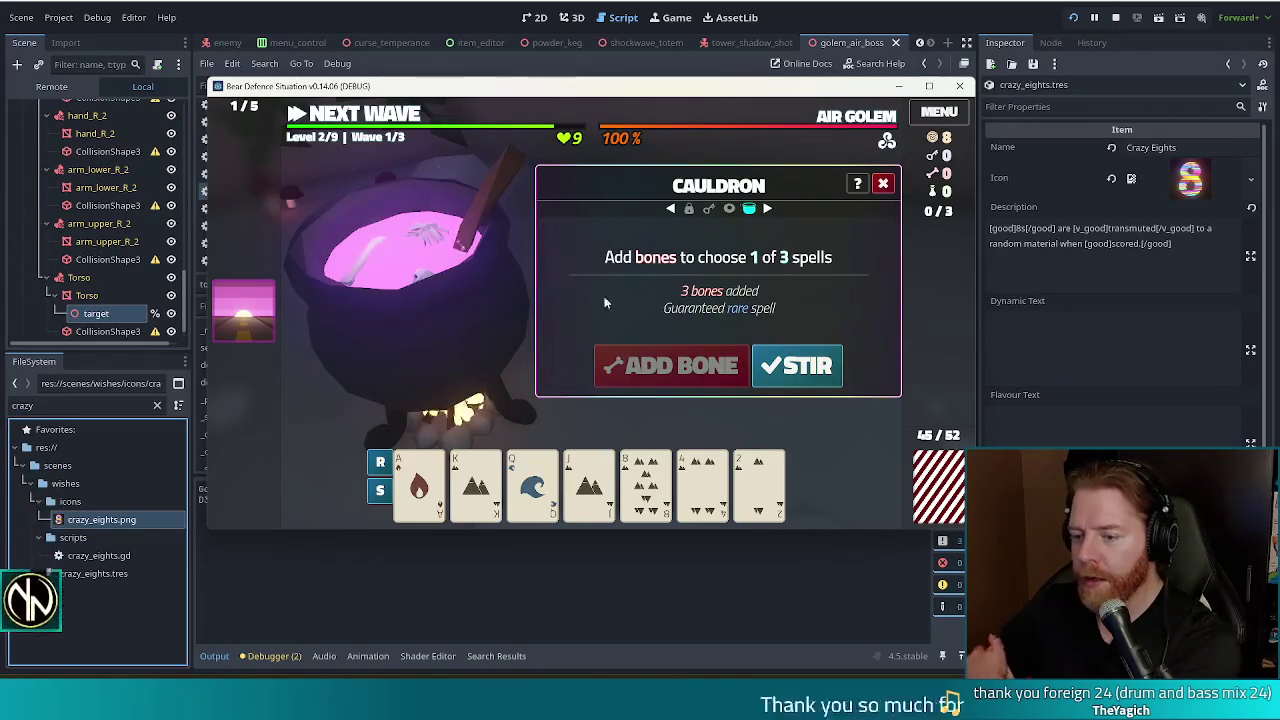
click(798, 368)
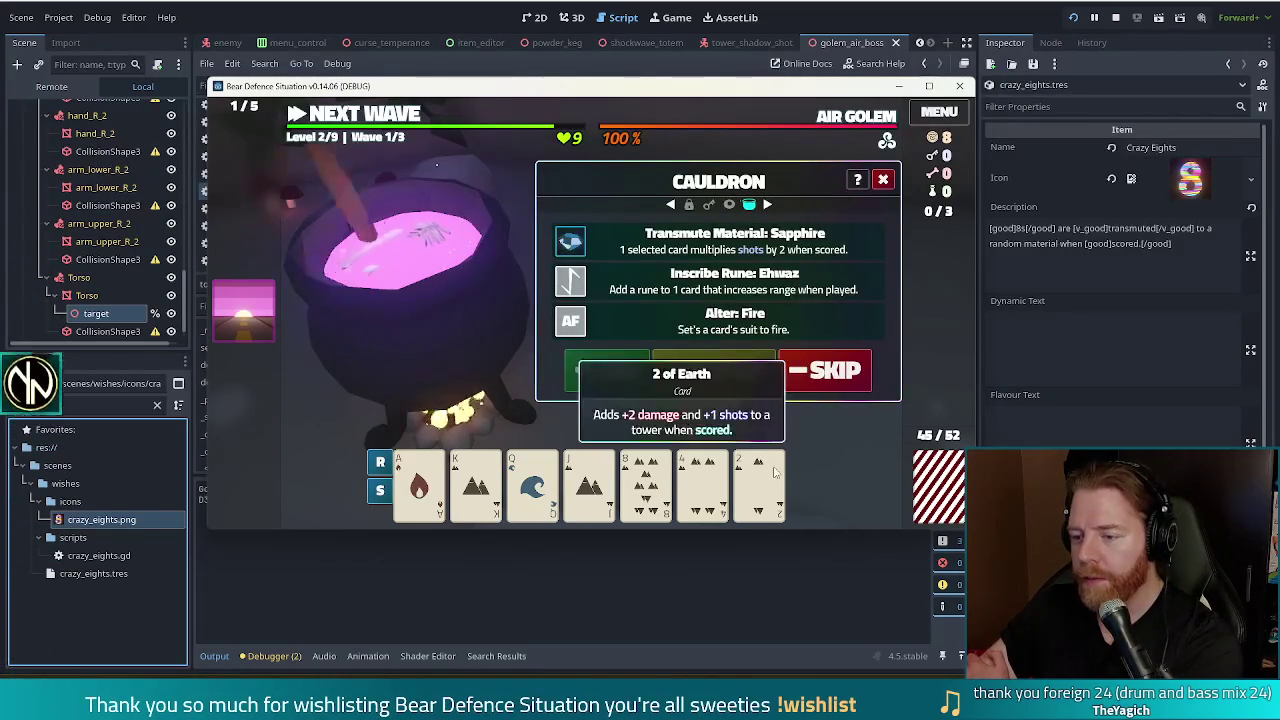
- Transmute the Ace of Fire to Sapphire, close the cauldron and open the shop
click(673, 237)
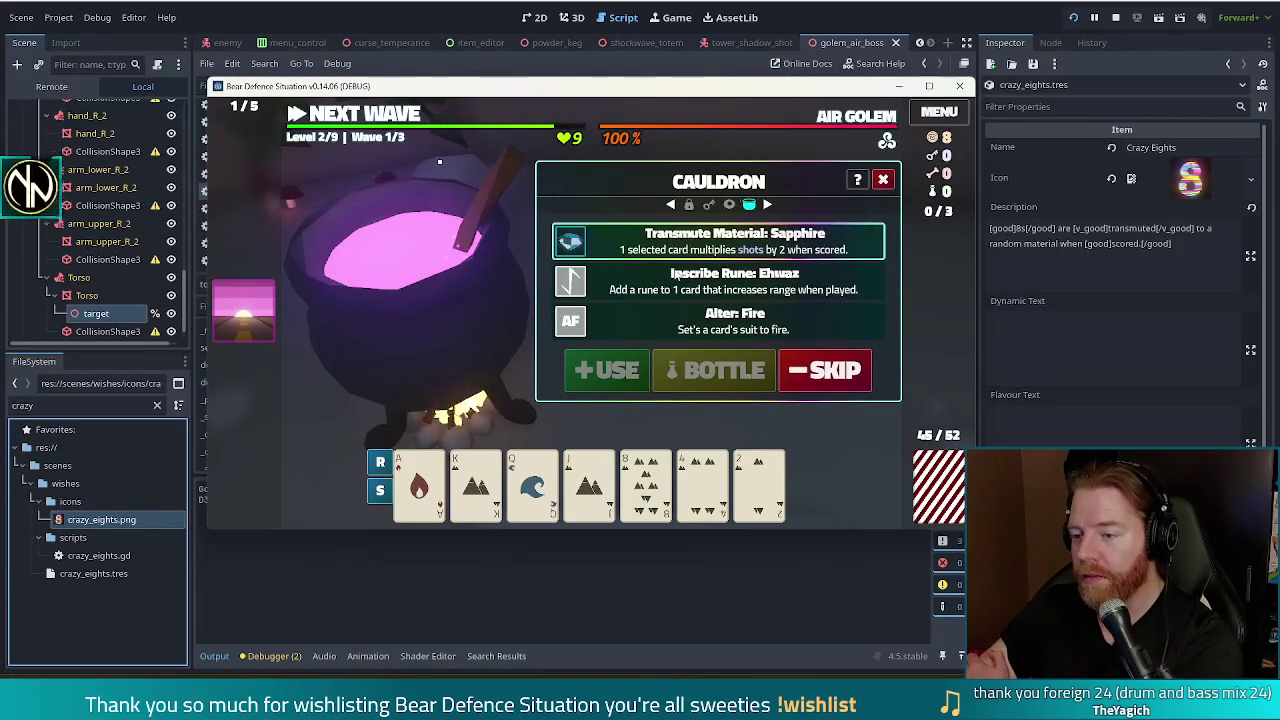
click(419, 485)
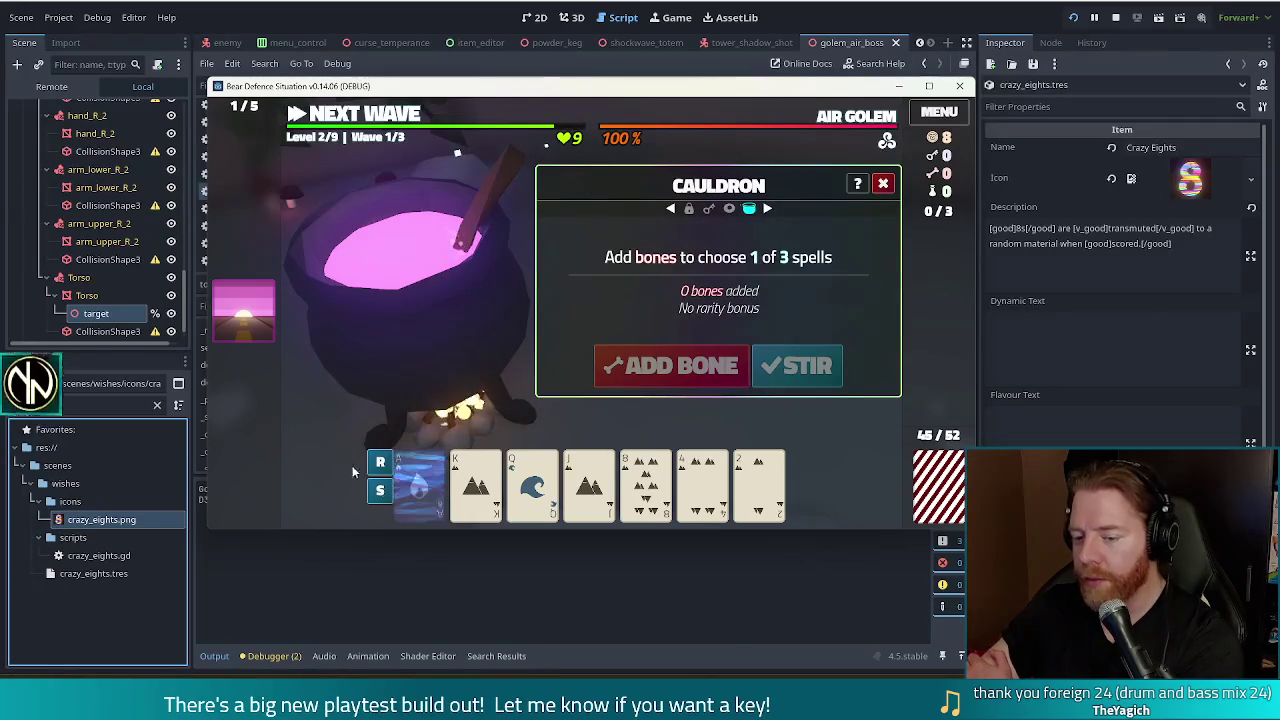
click(883, 184)
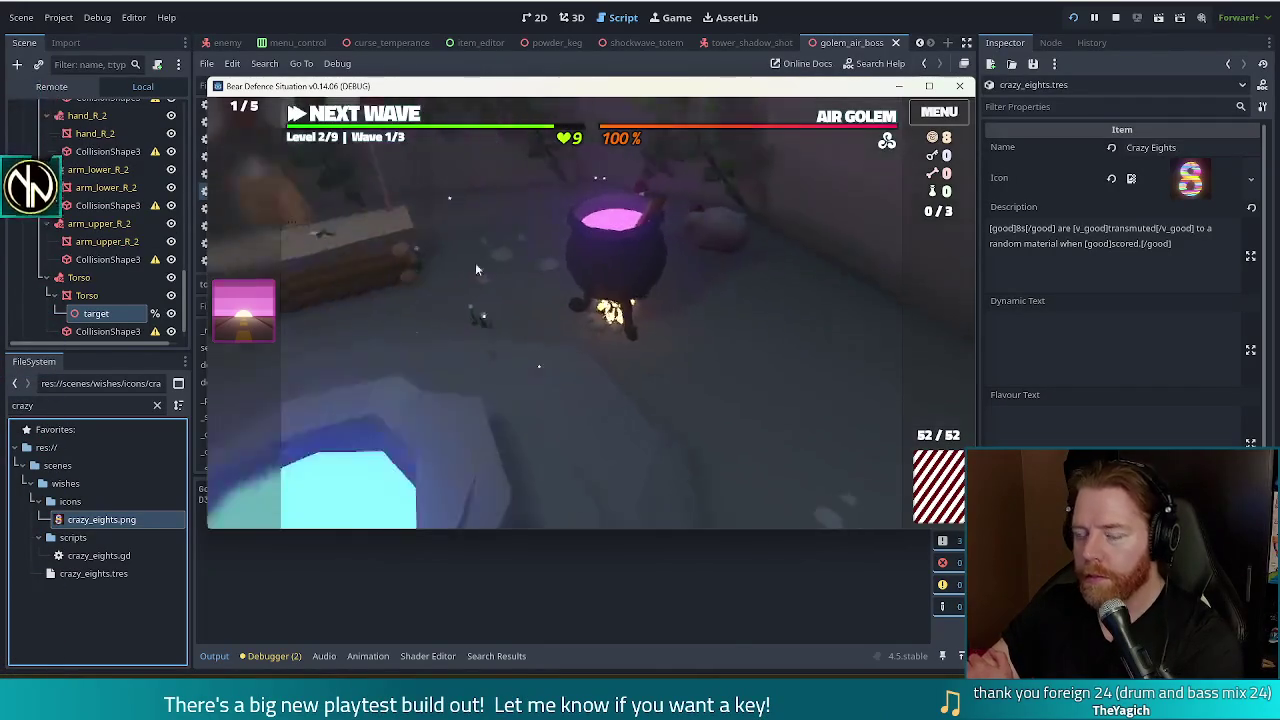
click(600, 215)
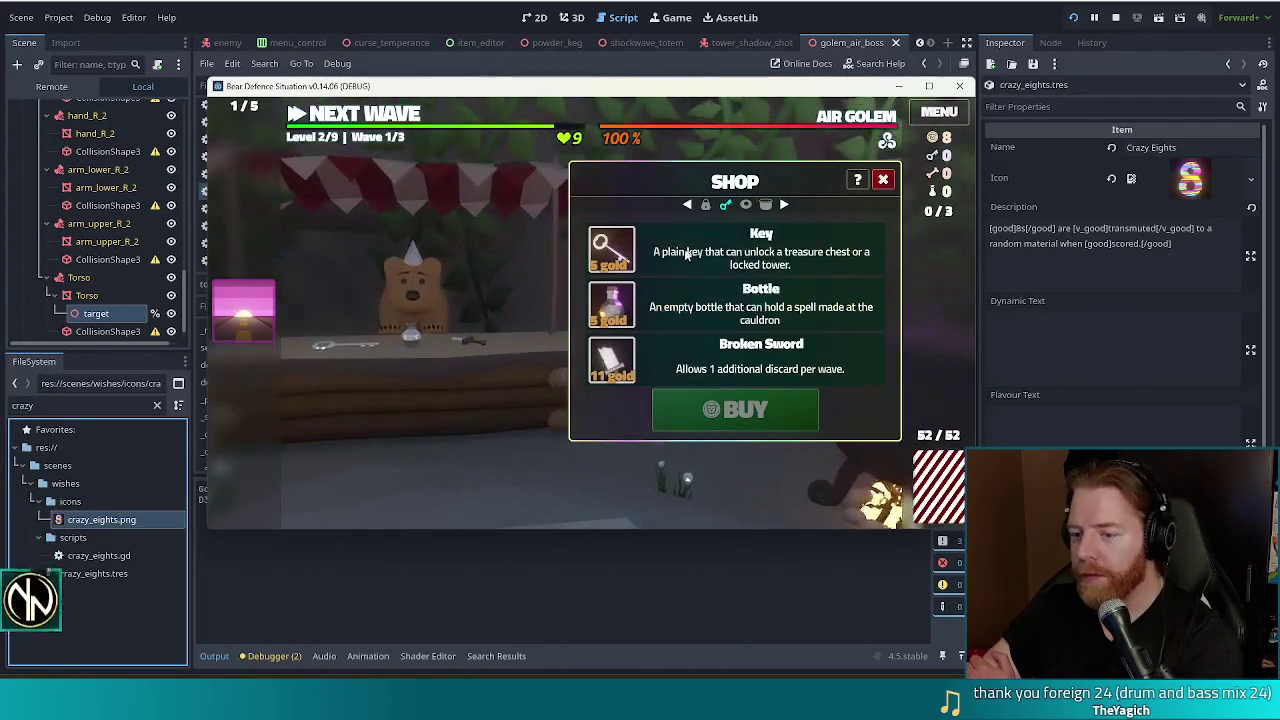
- Buy a key for 5 gold, unlock the hoard's treasure chest, and take the Keyring
click(735, 409)
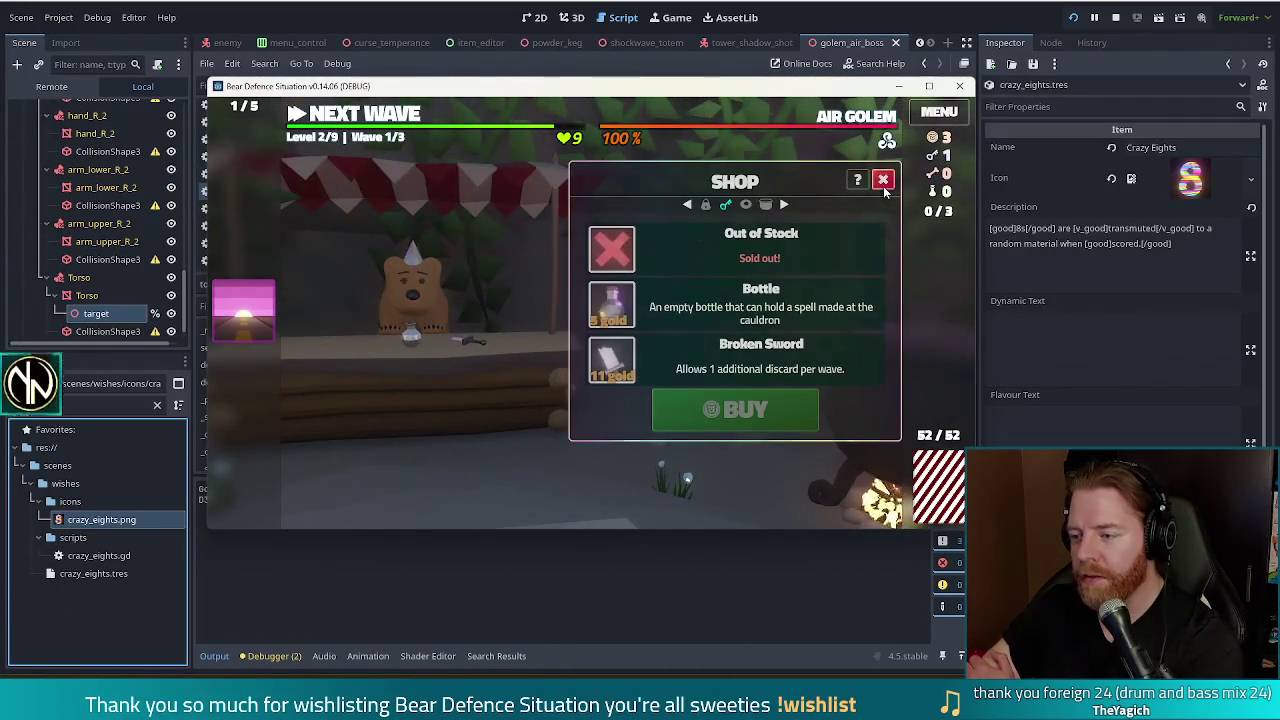
click(705, 204)
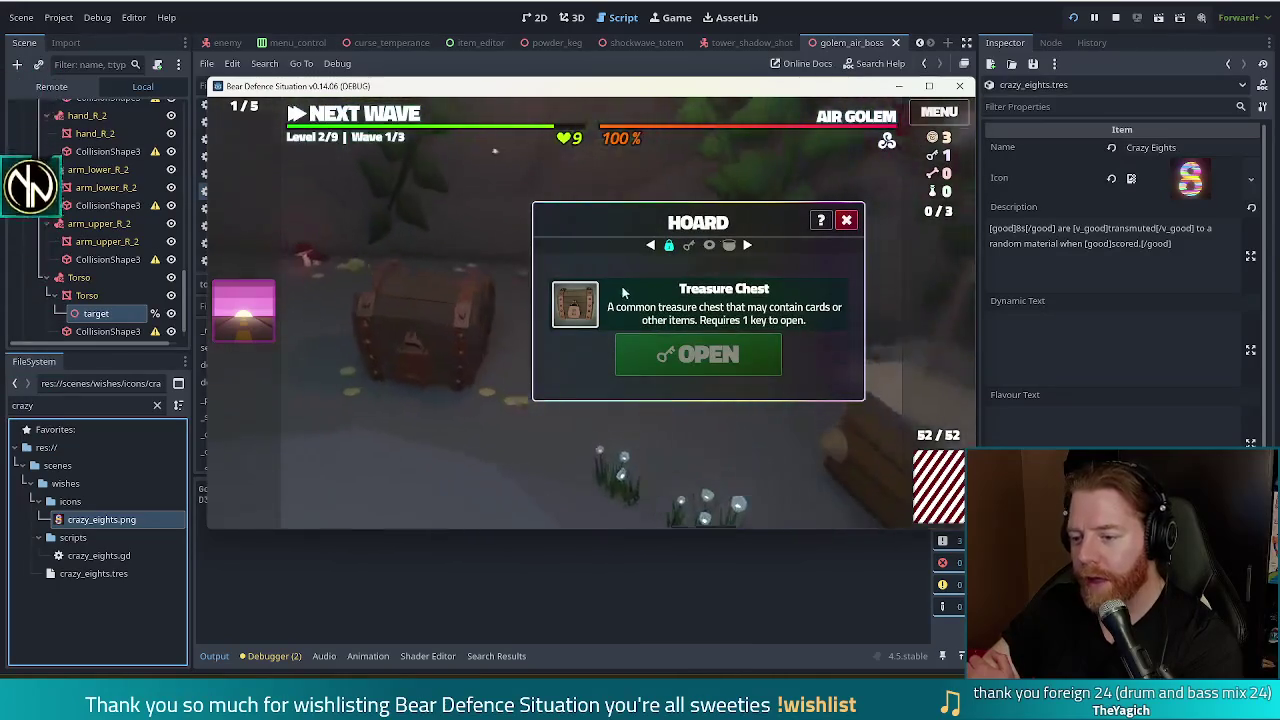
click(698, 356)
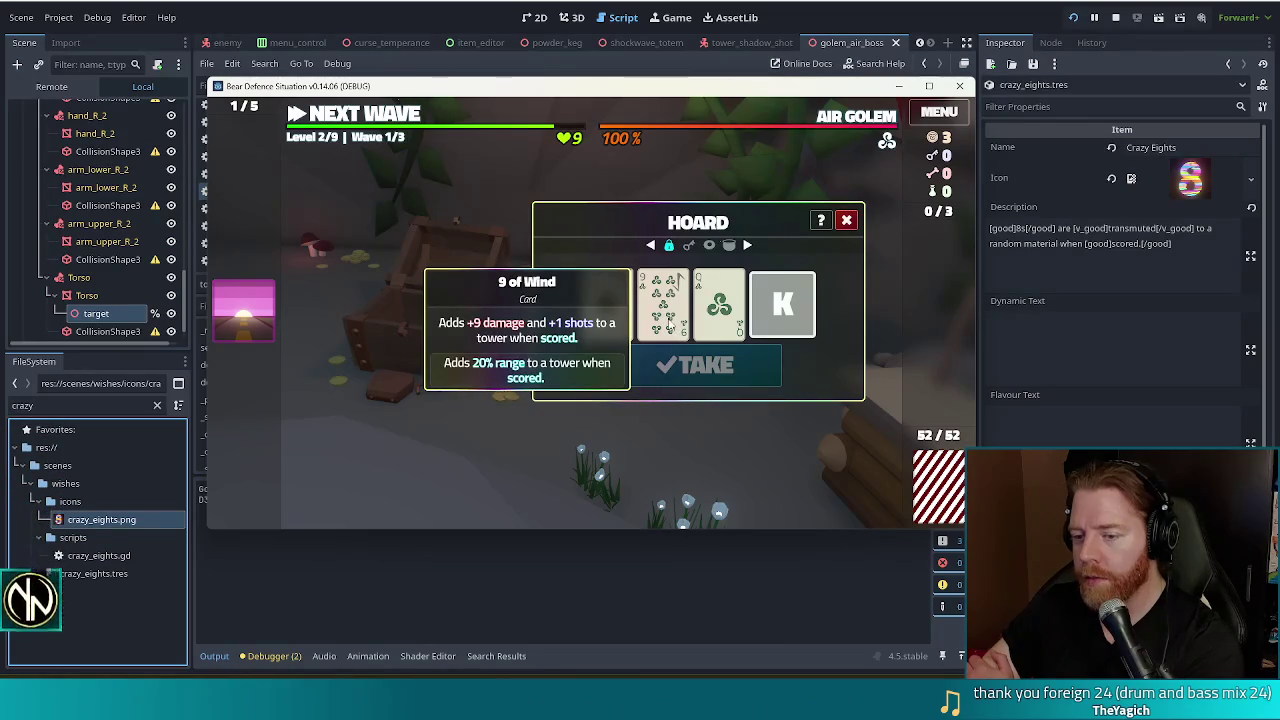
click(781, 313)
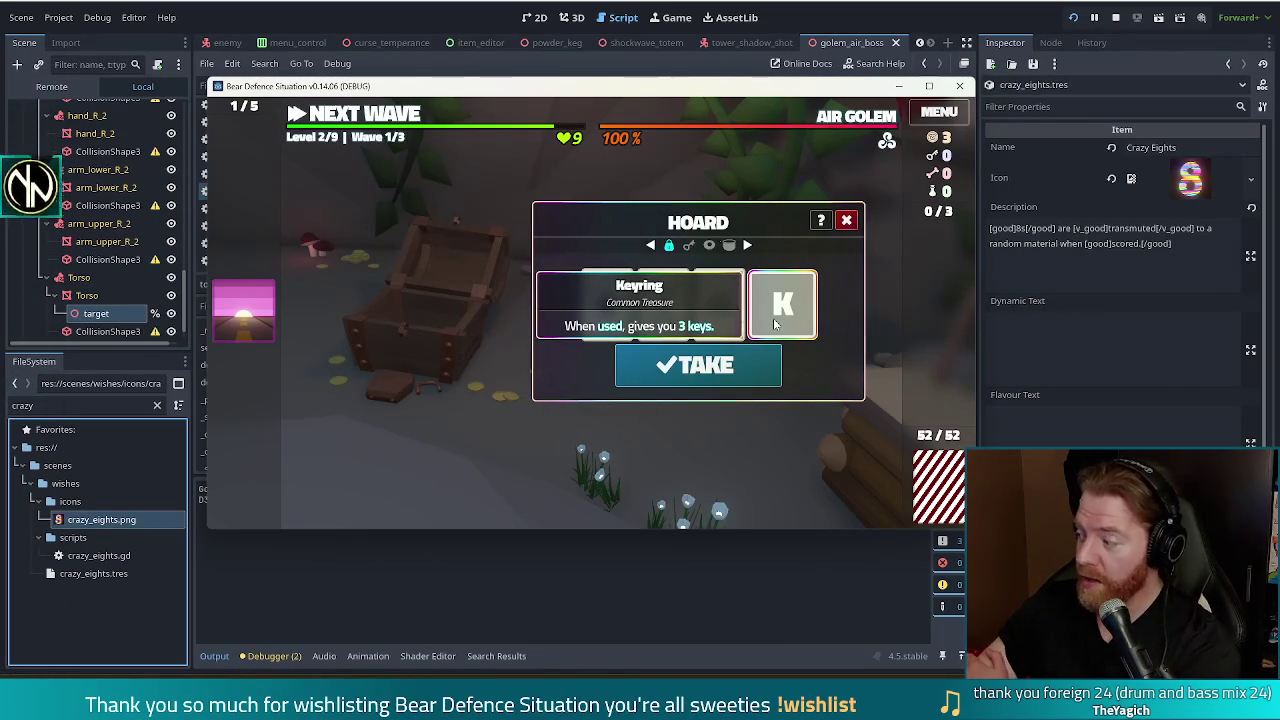
click(749, 372)
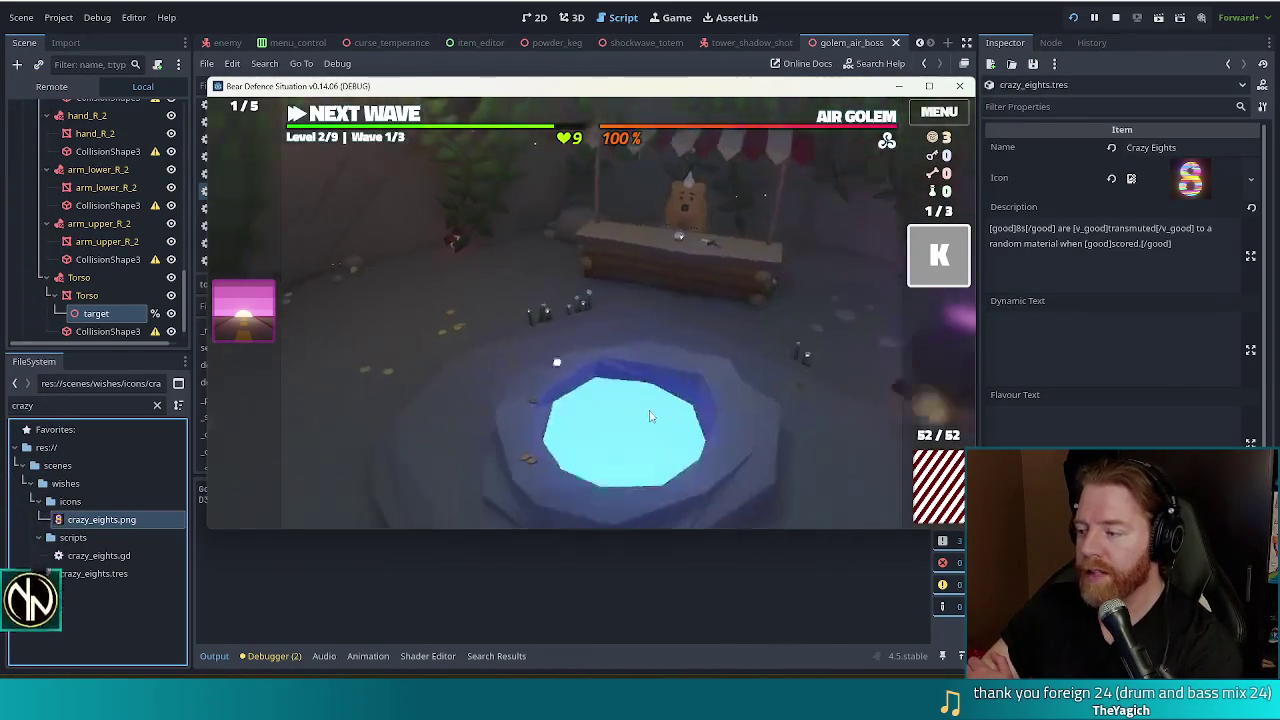